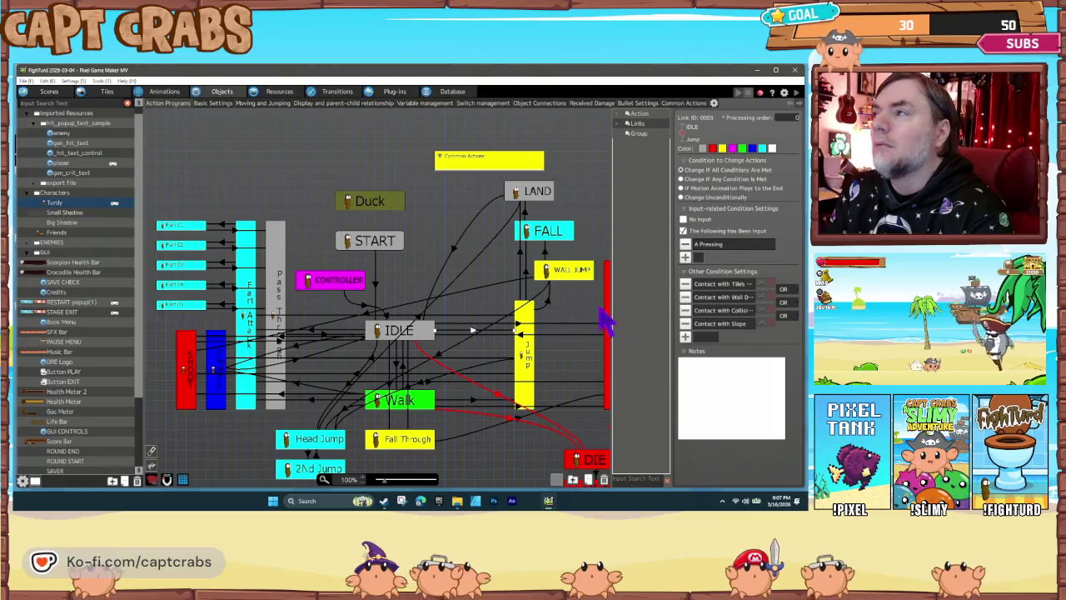
Open the Other Condition Settings dialog for the IDLE-to-Jump link
click(685, 337)
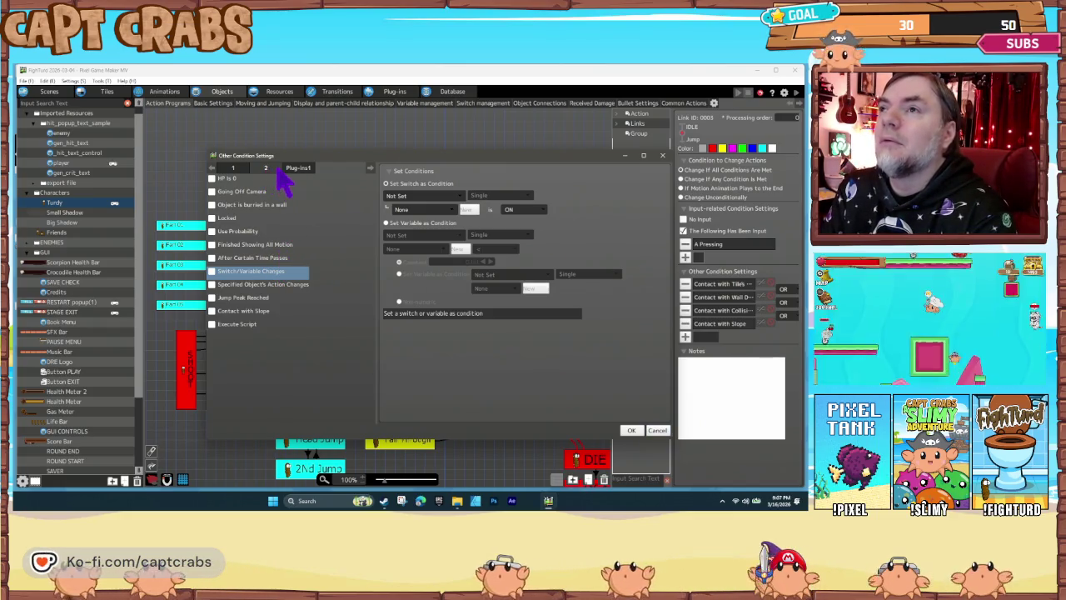
Browse condition pages 1 and 2, then cancel without adding a condition
click(236, 168)
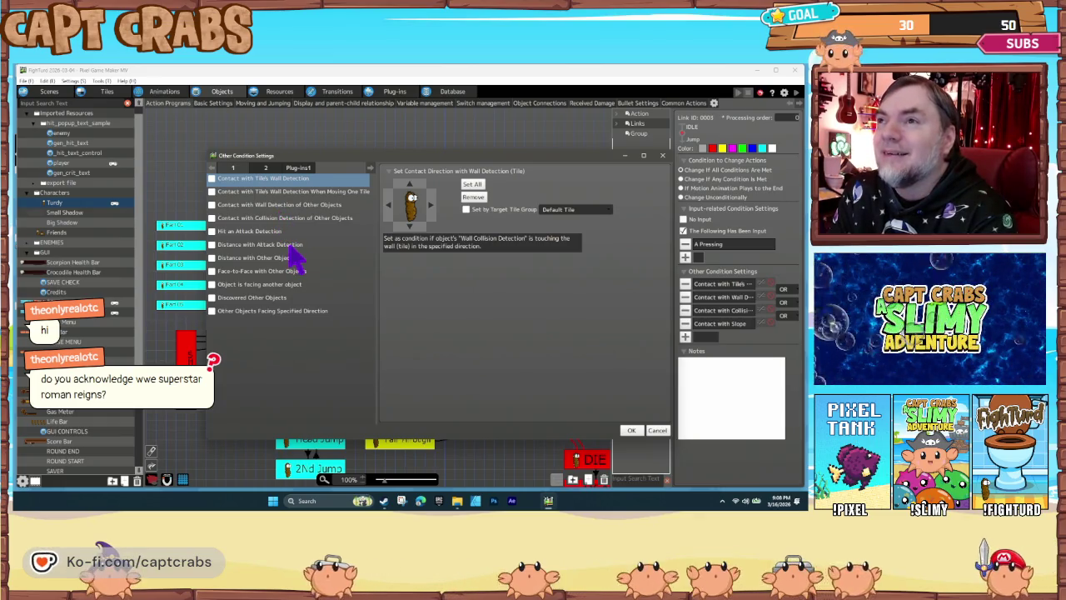
click(266, 168)
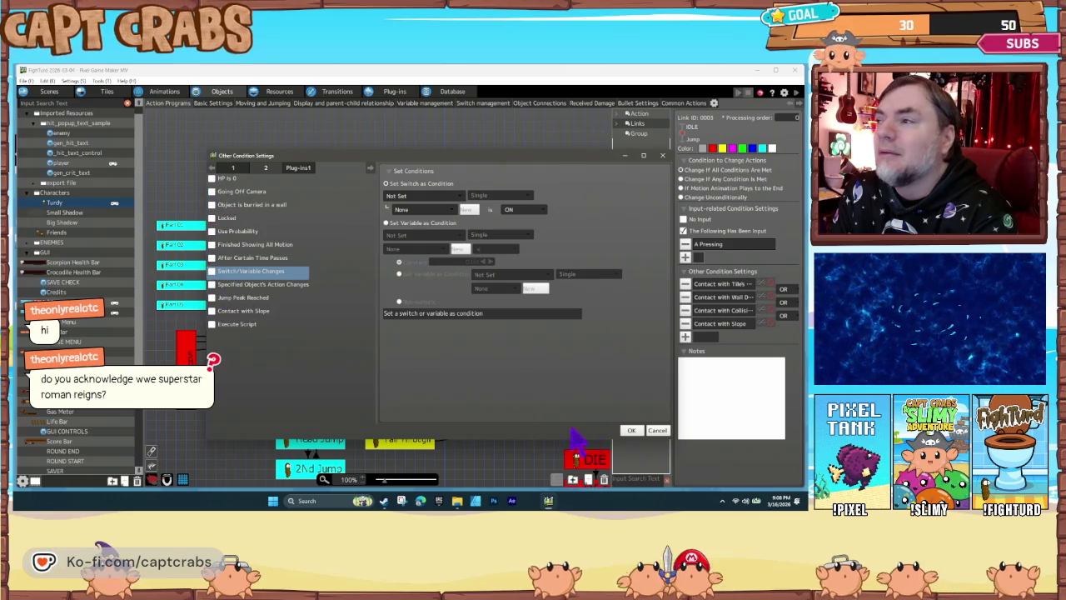
click(657, 430)
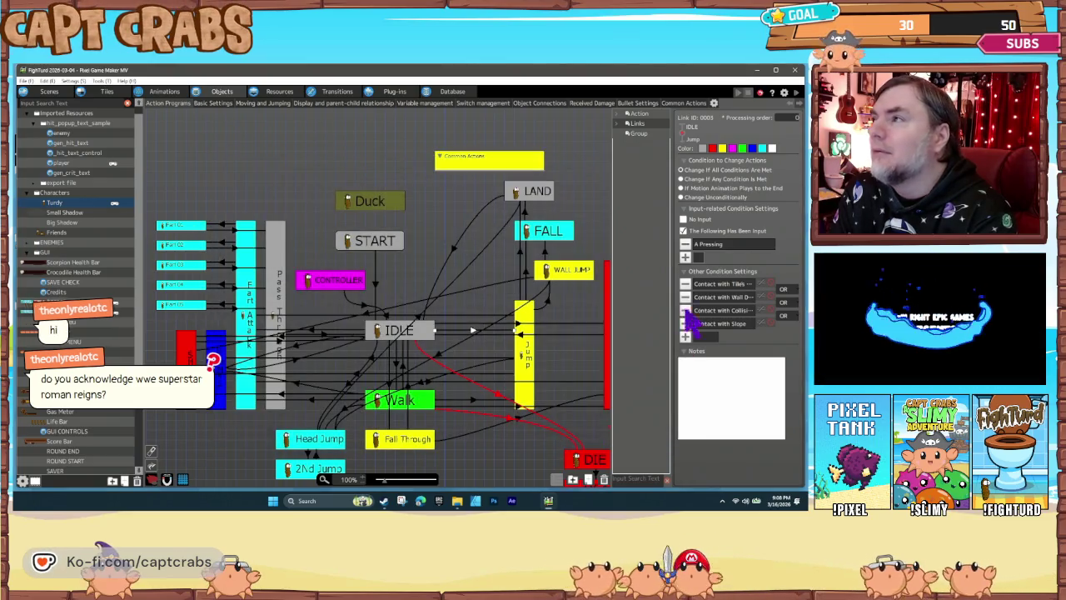
Abandon a new input condition with control key A, then reopen Other Condition Settings
click(685, 258)
click(498, 235)
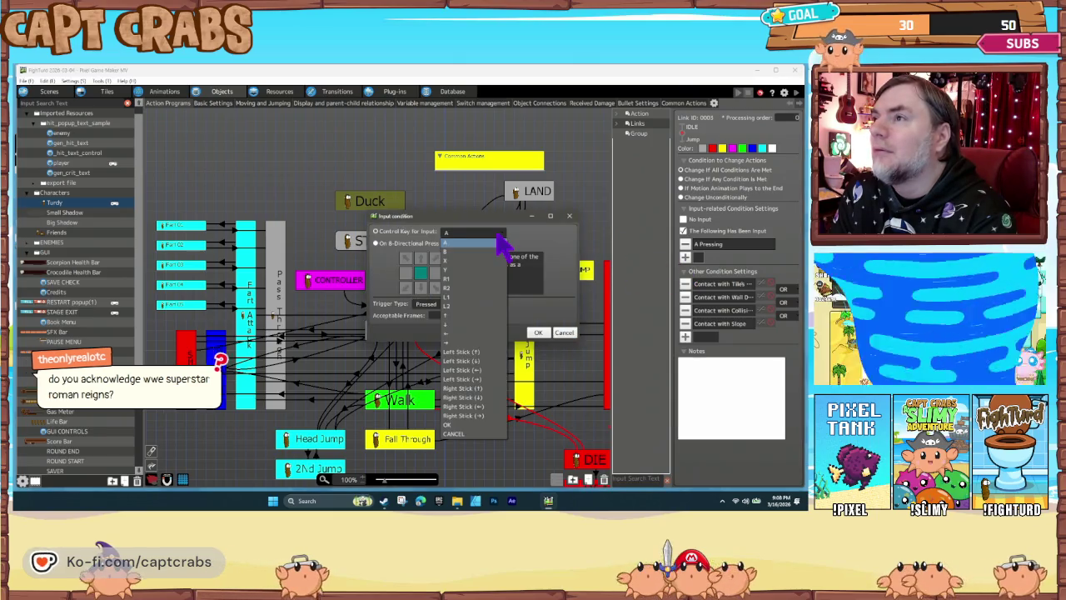
click(498, 235)
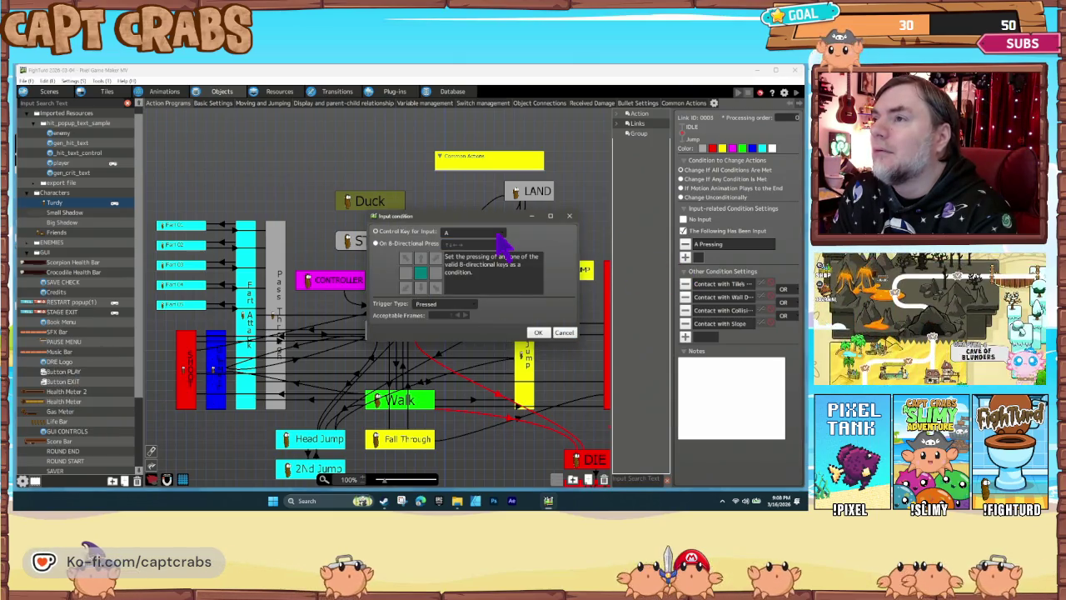
click(564, 332)
click(686, 338)
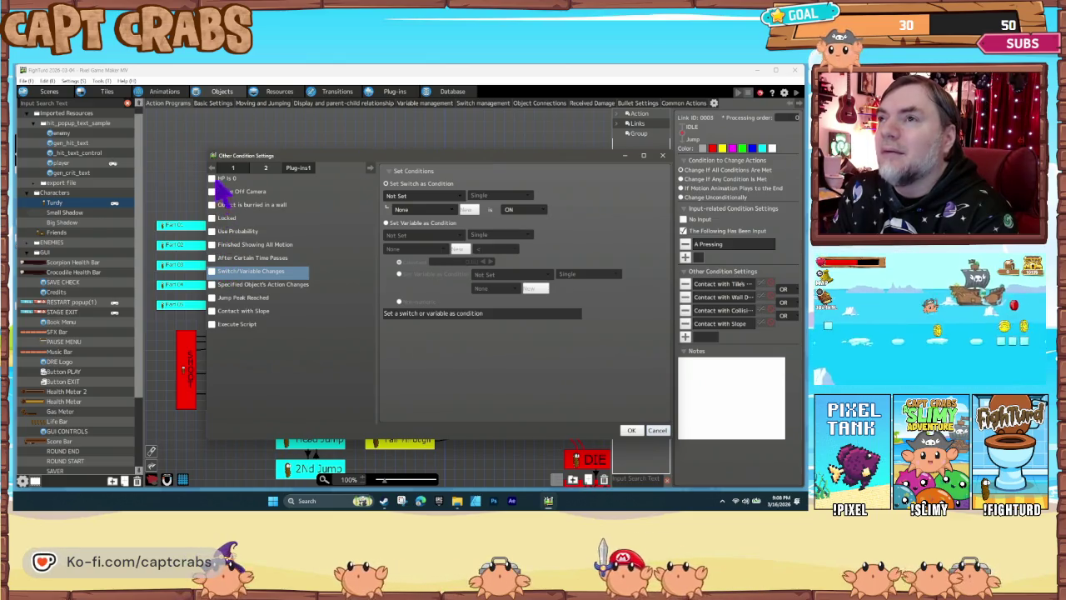
Browse the Object Self variables under Switch/Variable Changes, then close without adding a condition
click(233, 167)
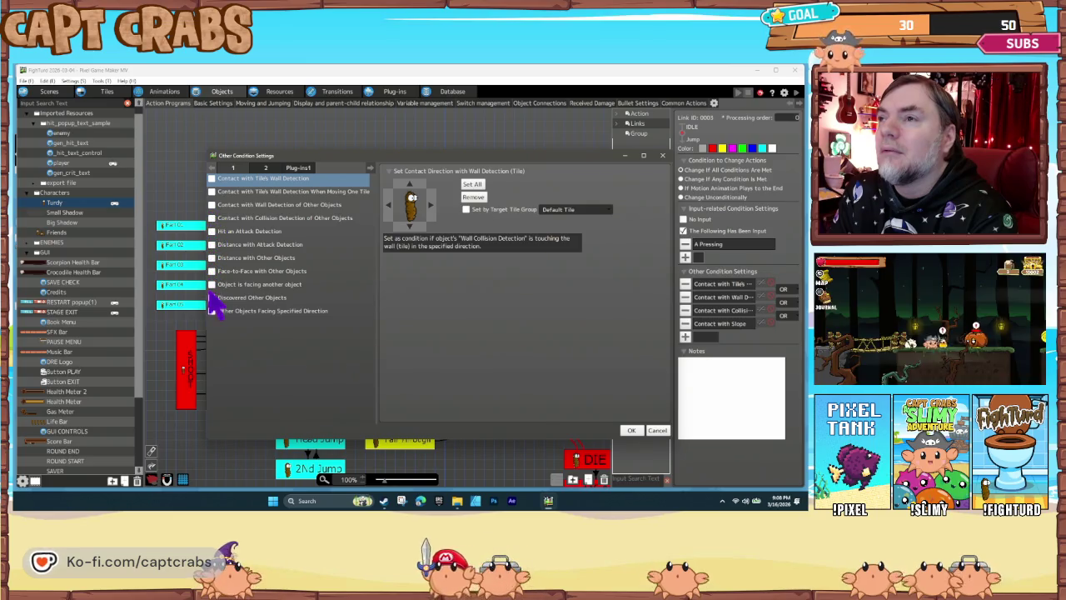
click(265, 168)
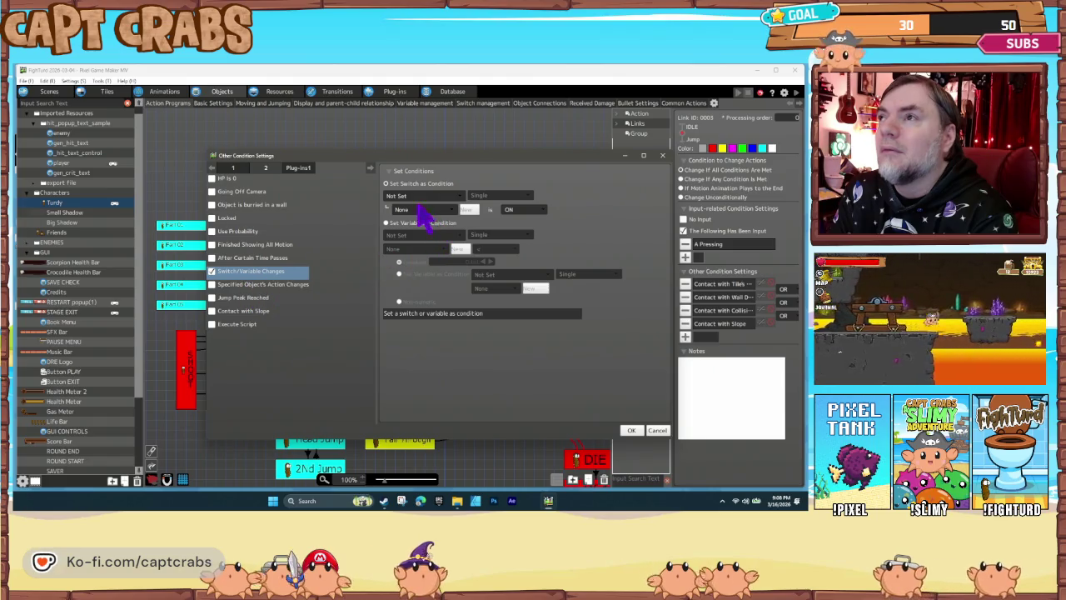
click(414, 232)
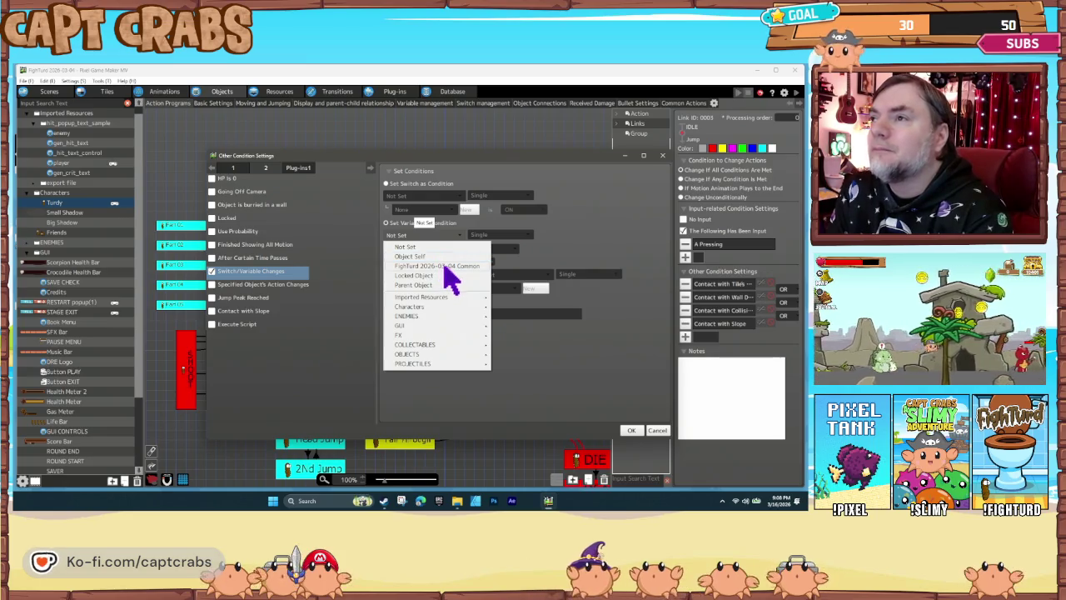
click(438, 256)
click(421, 251)
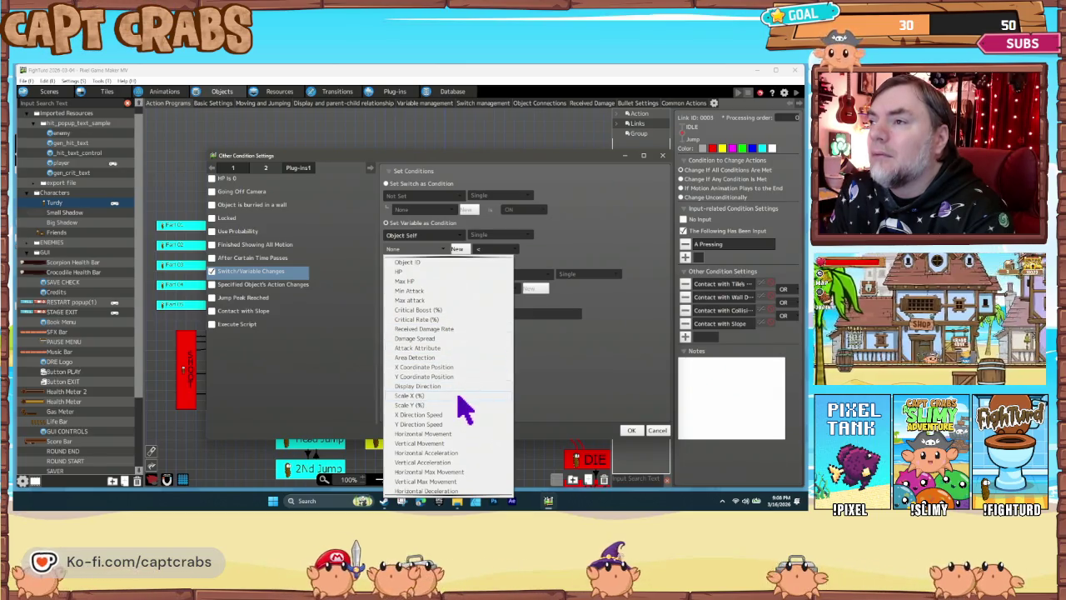
scroll(464, 412, down, 2)
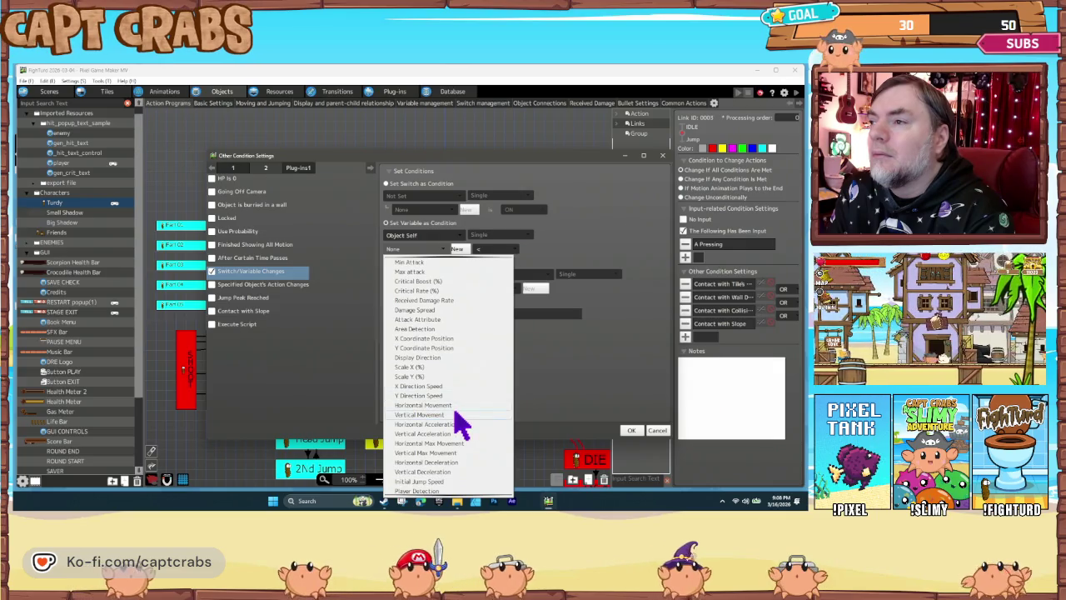
scroll(458, 429, down, 2)
scroll(457, 431, down, 1)
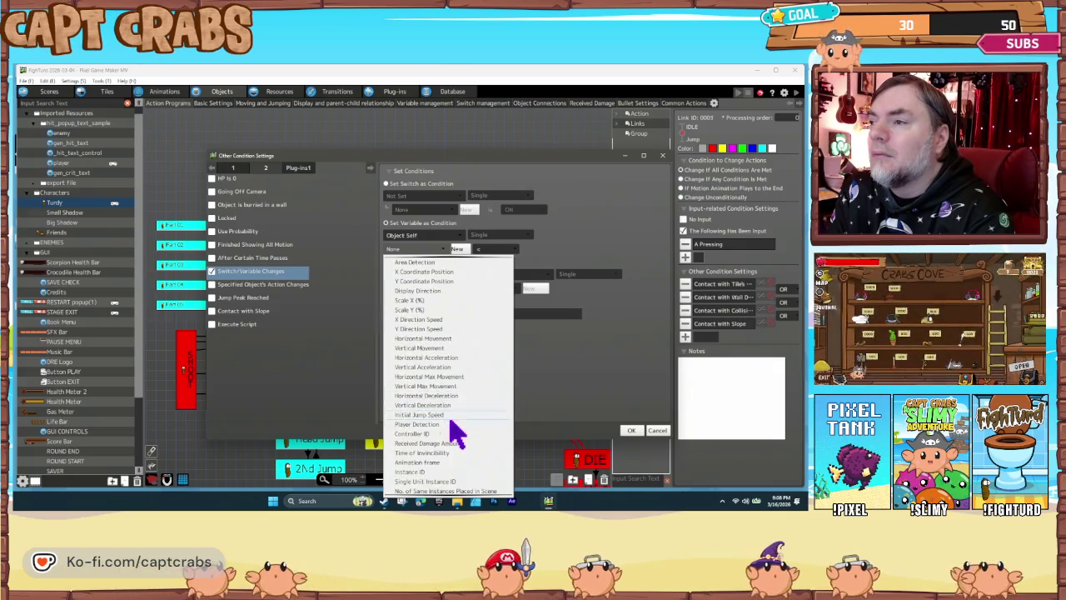
scroll(474, 443, down, 1)
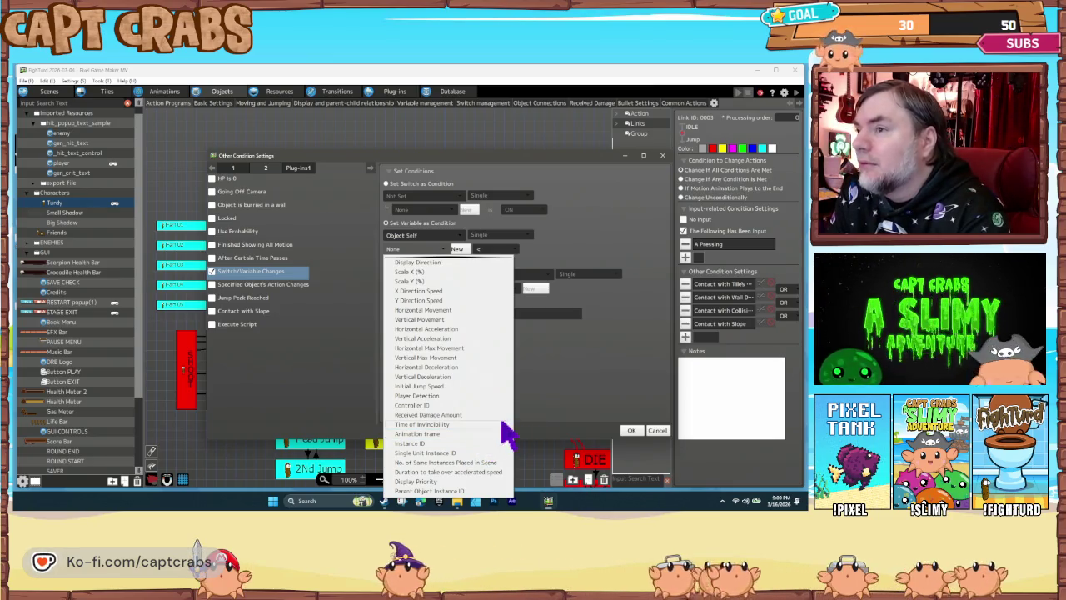
click(649, 428)
click(662, 430)
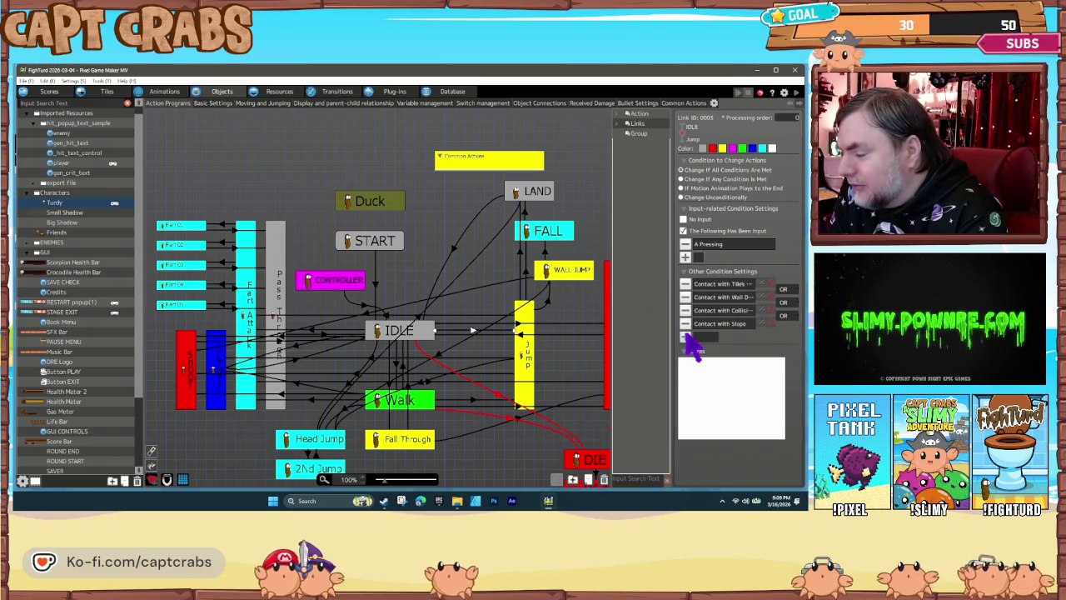
click(686, 338)
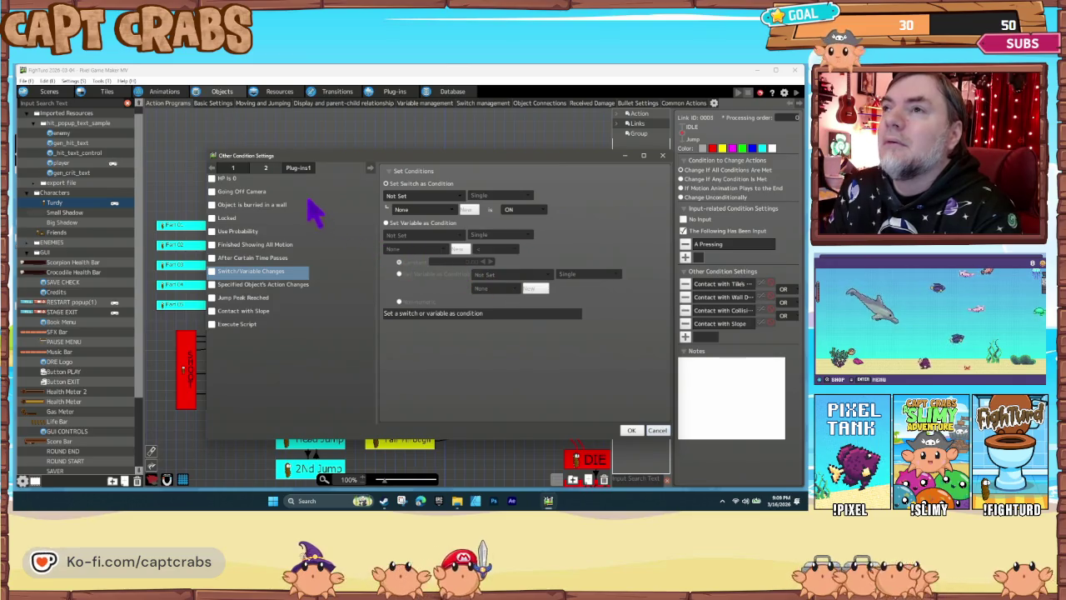
click(243, 167)
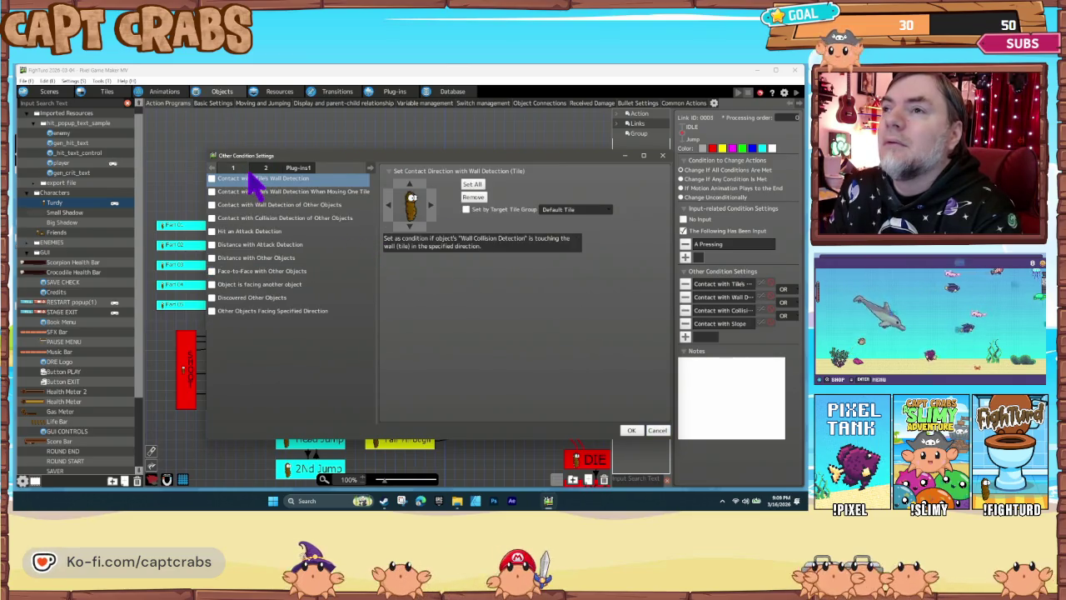
click(265, 168)
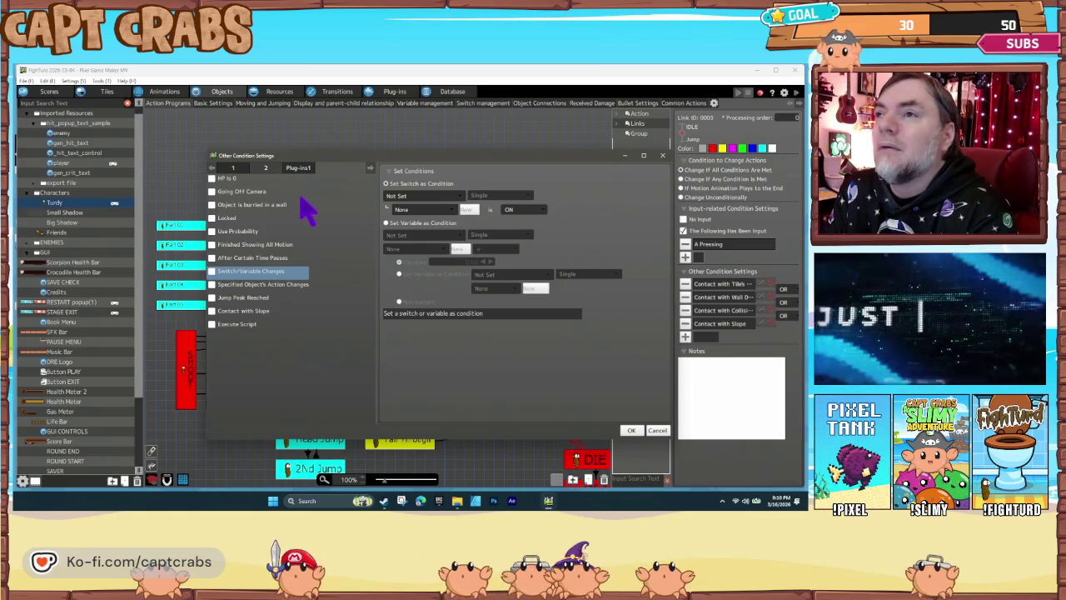
click(237, 286)
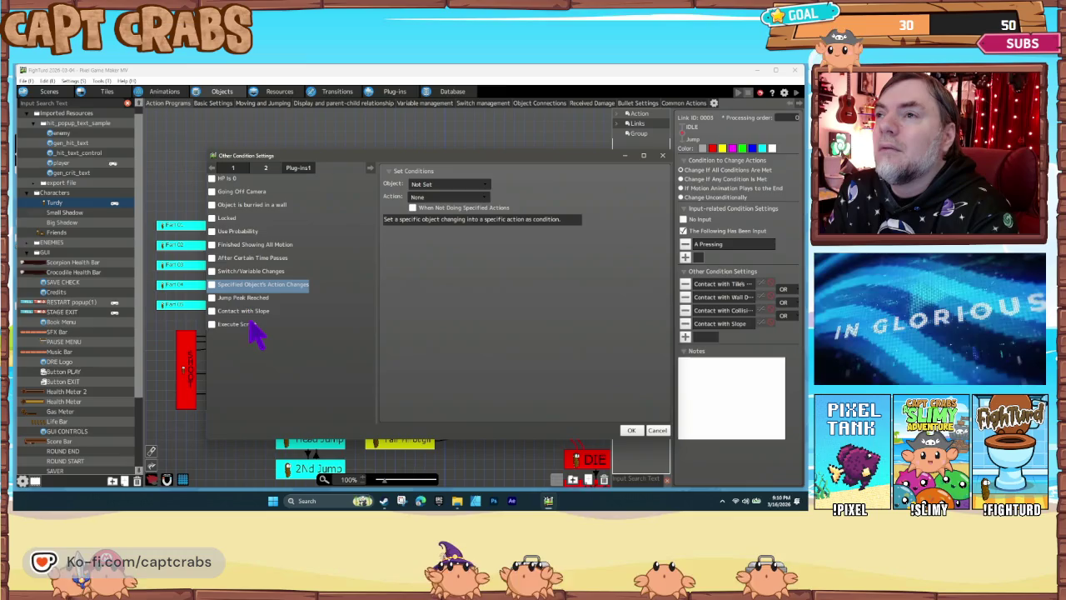
click(234, 168)
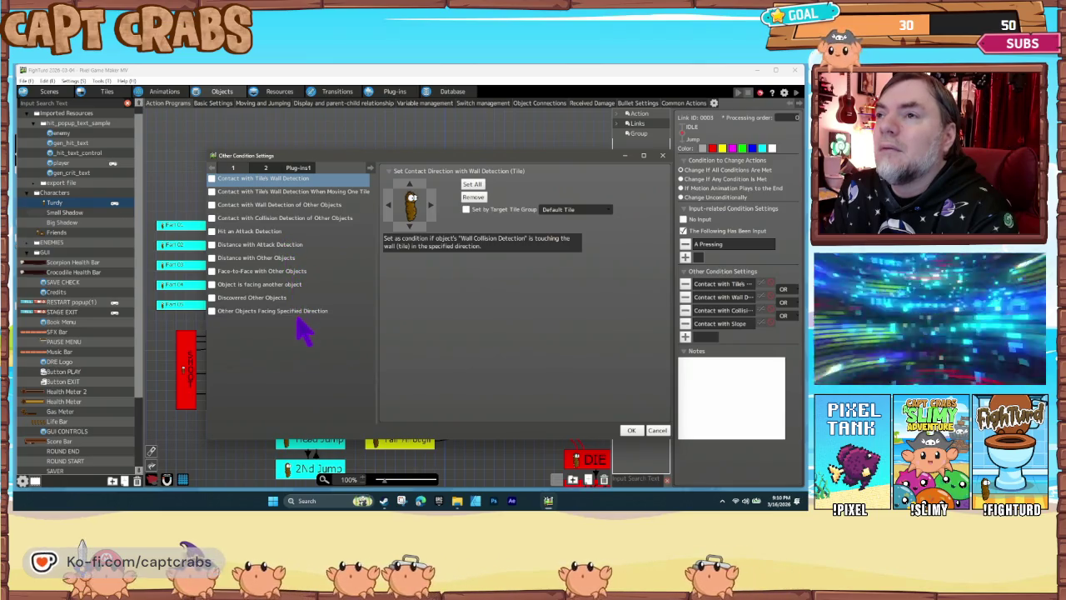
click(658, 430)
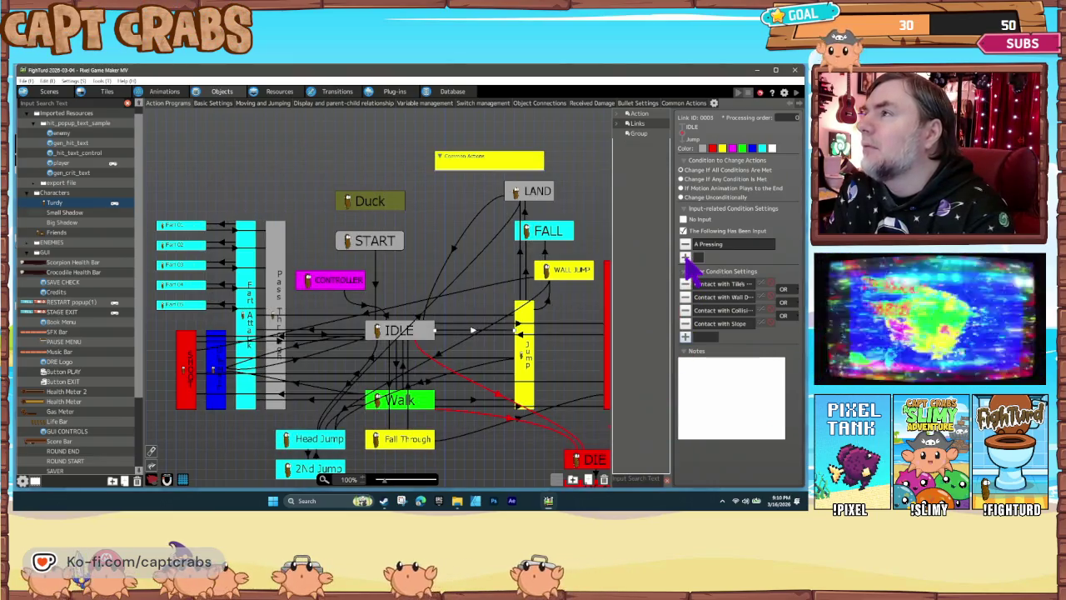
click(685, 257)
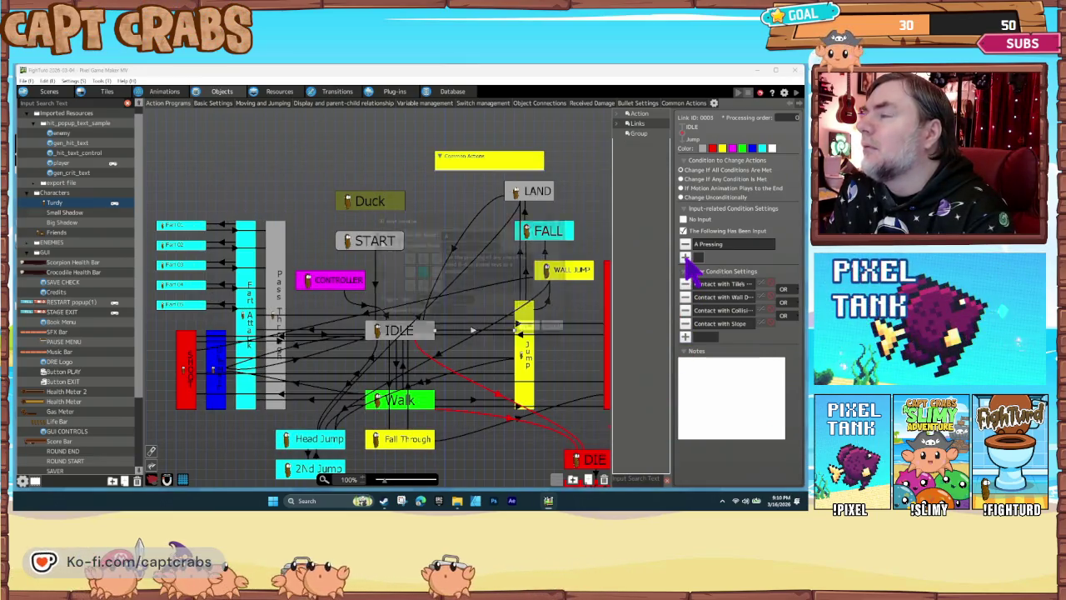
click(476, 232)
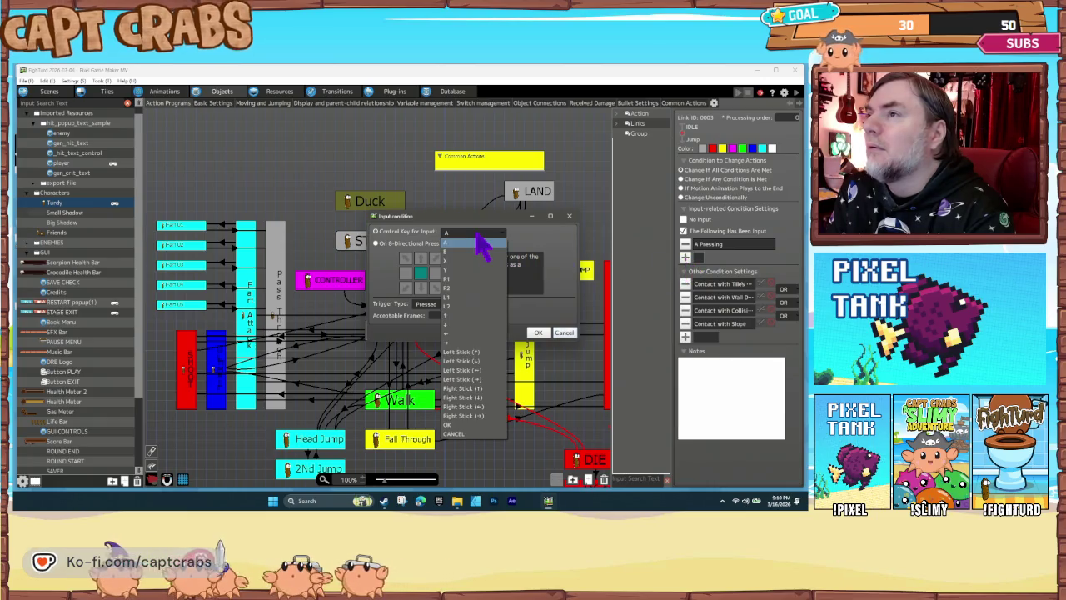
click(476, 233)
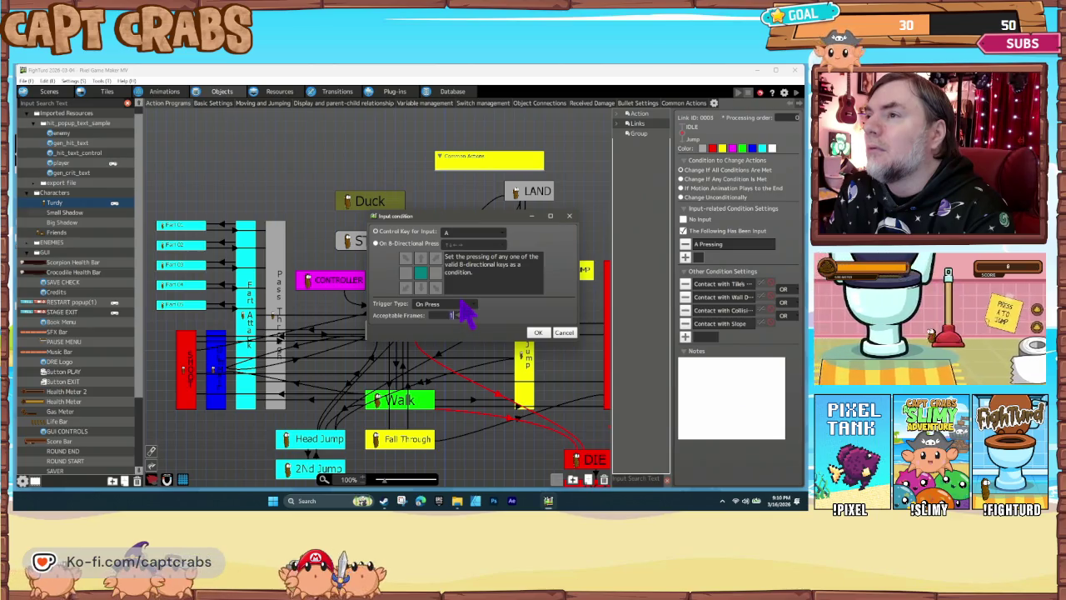
click(467, 322)
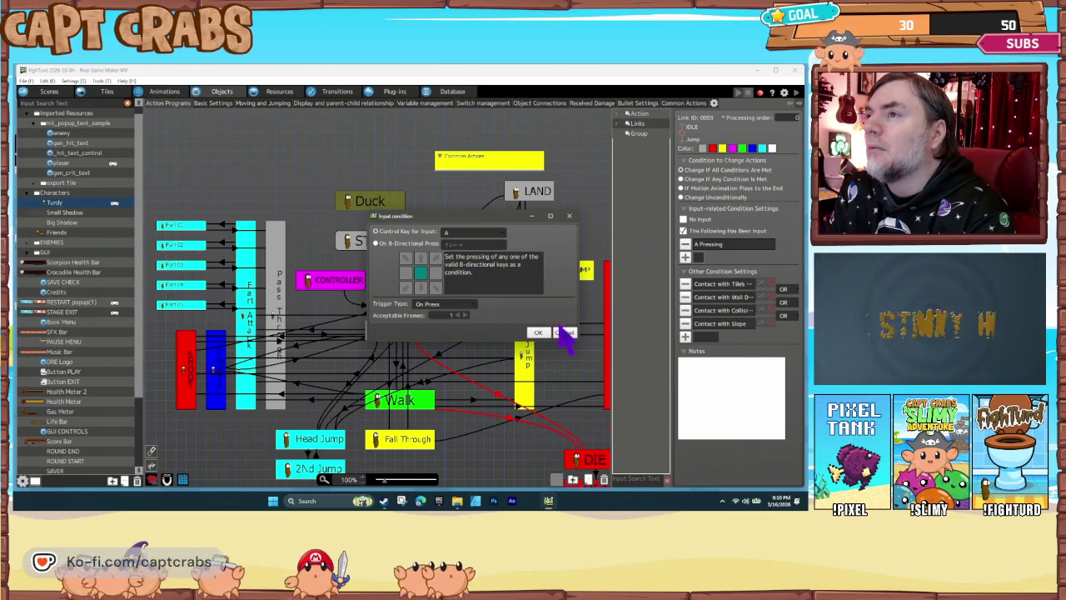
click(407, 244)
click(457, 245)
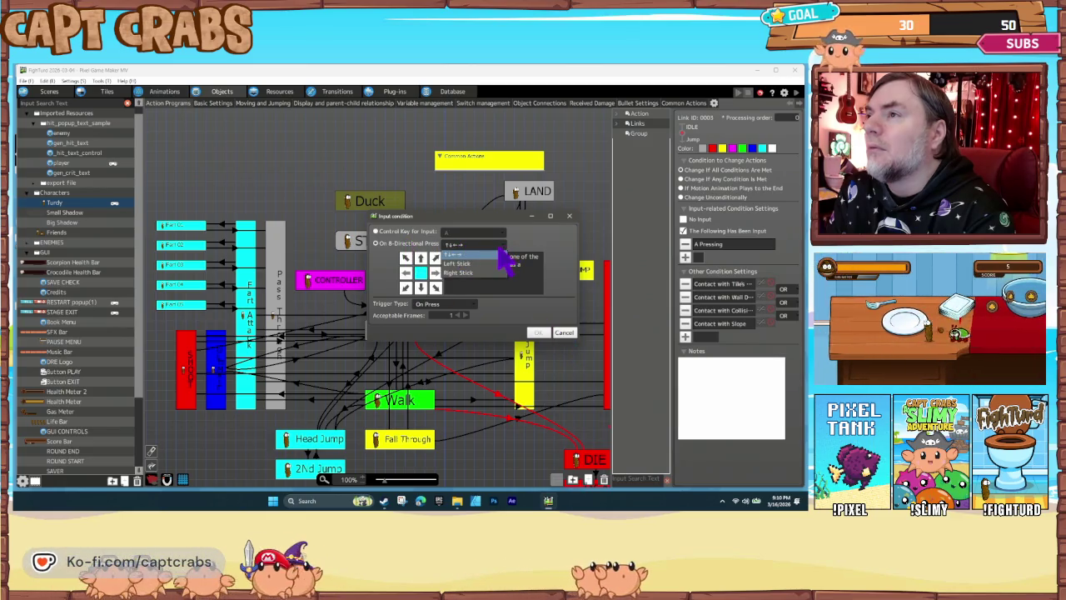
click(500, 253)
click(563, 332)
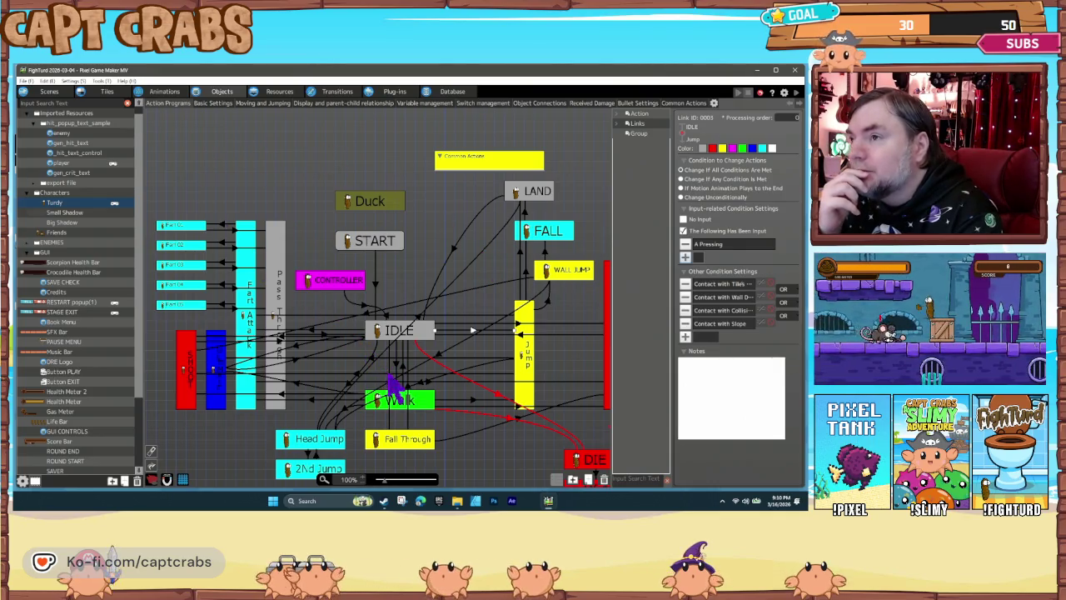
Select the IDLE→Walk link and bring up its Other Condition Settings
click(397, 365)
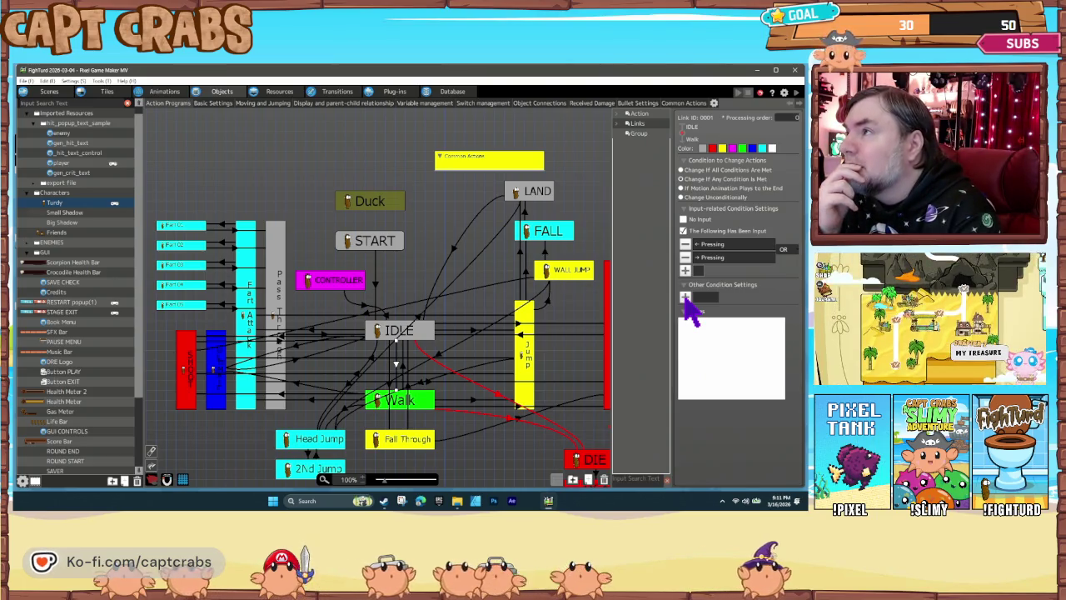
click(685, 297)
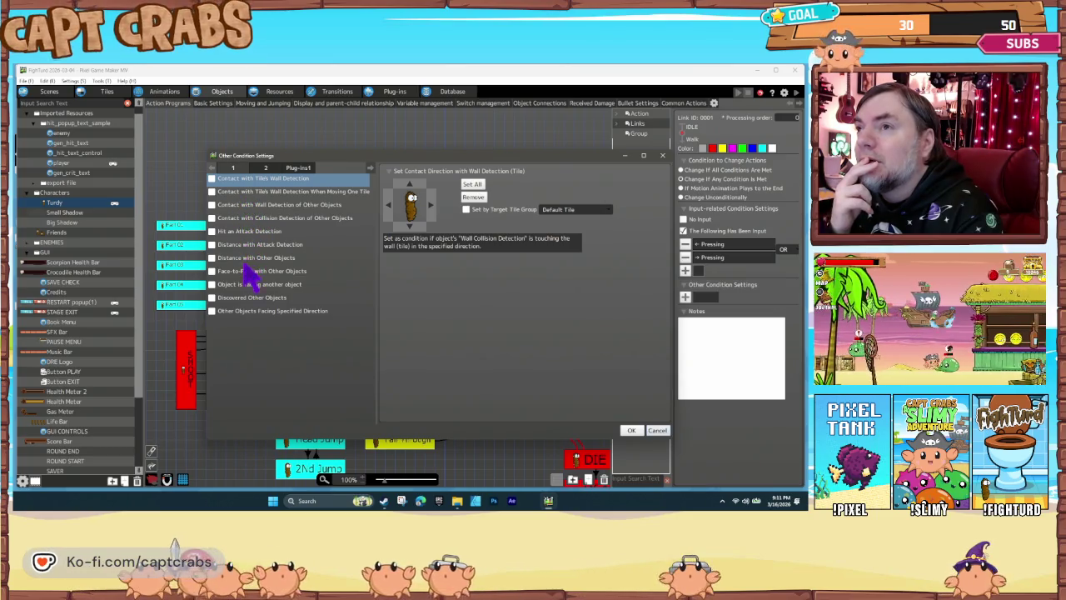
Browse condition pages 1, 2 and Plug-ins1, cancel, and start a new input condition
click(266, 167)
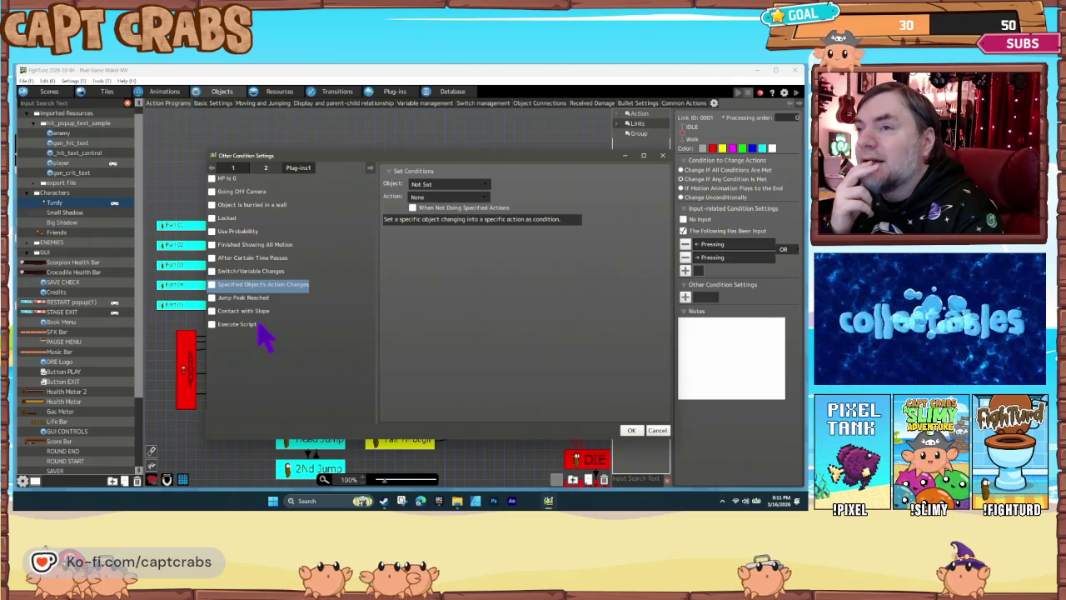
click(300, 169)
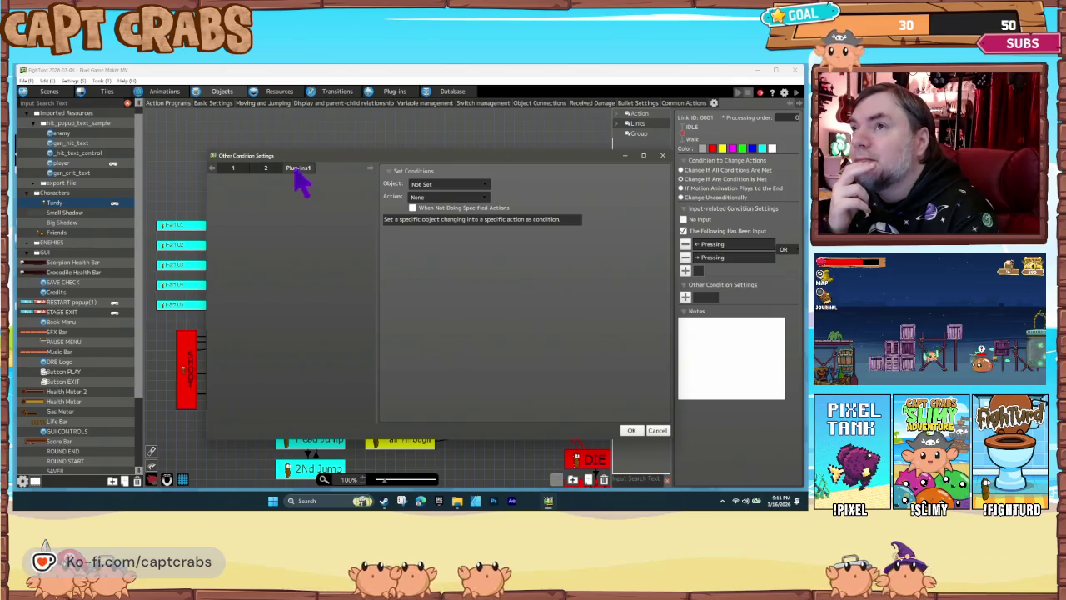
click(273, 169)
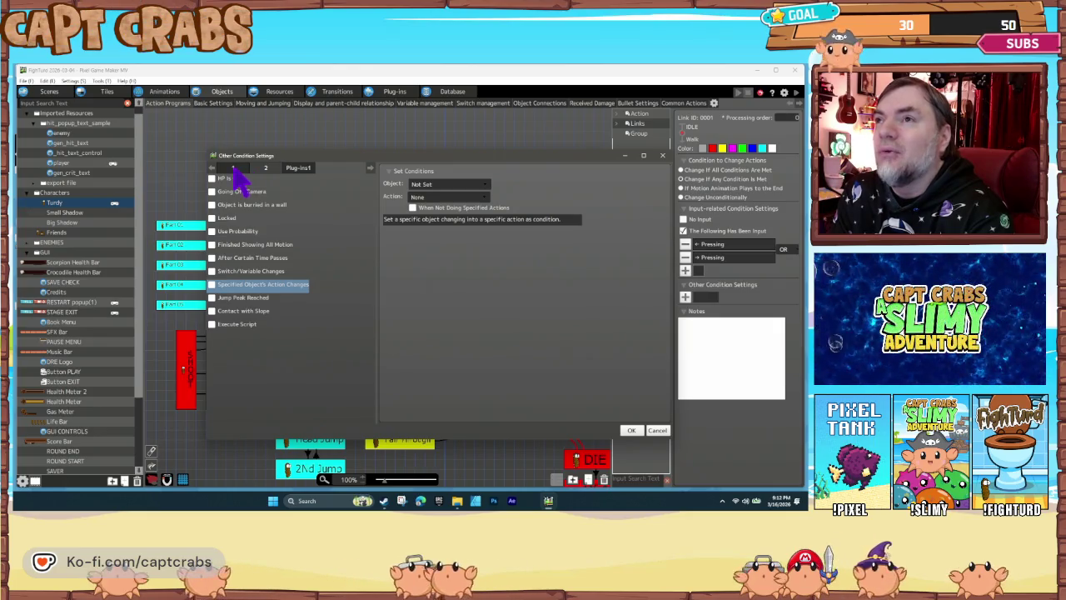
click(234, 167)
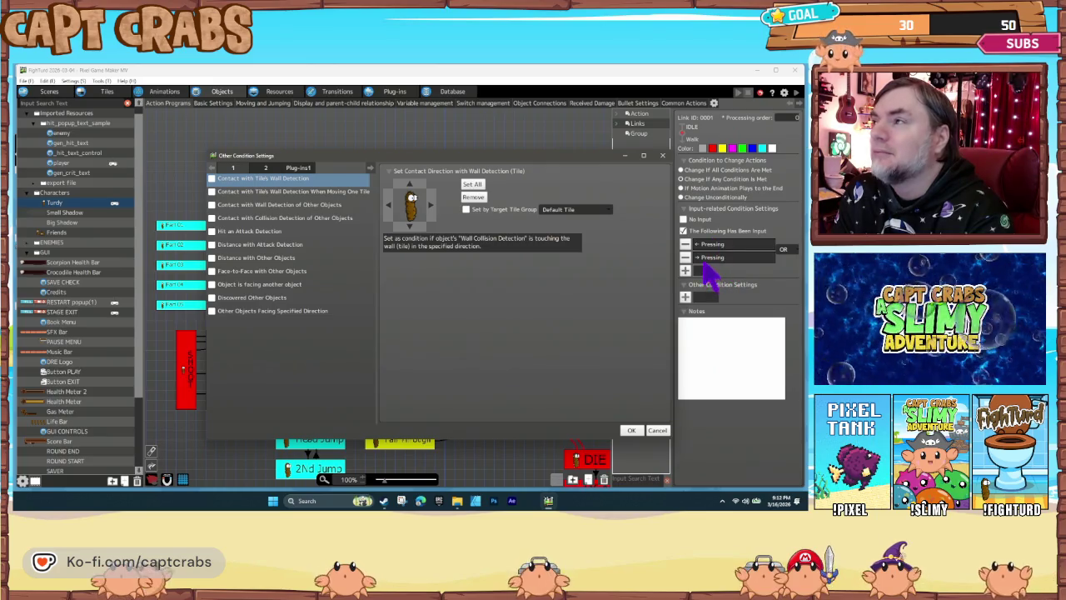
click(657, 430)
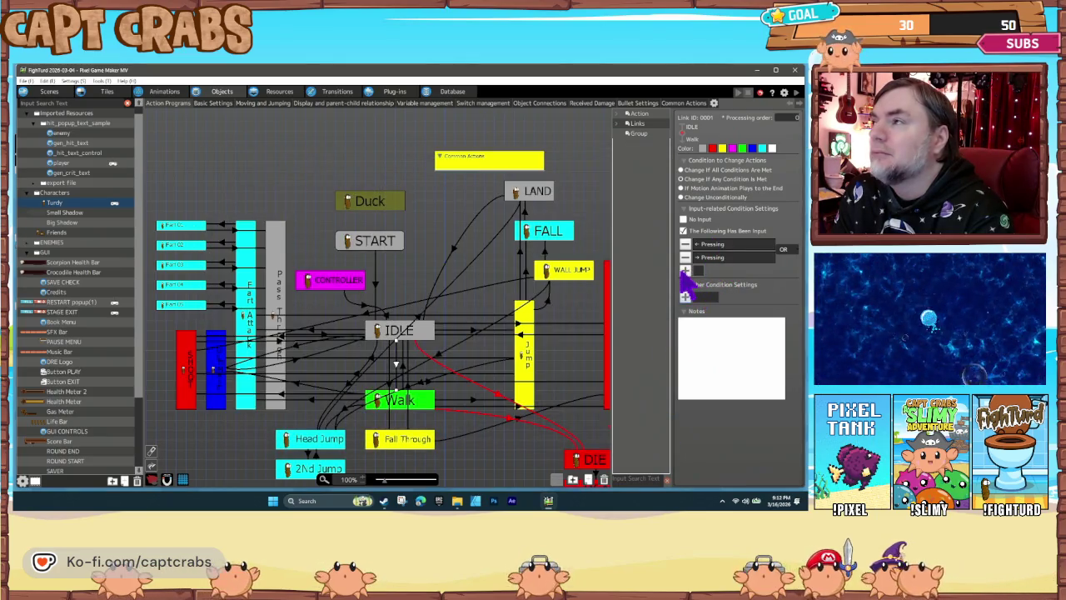
click(685, 273)
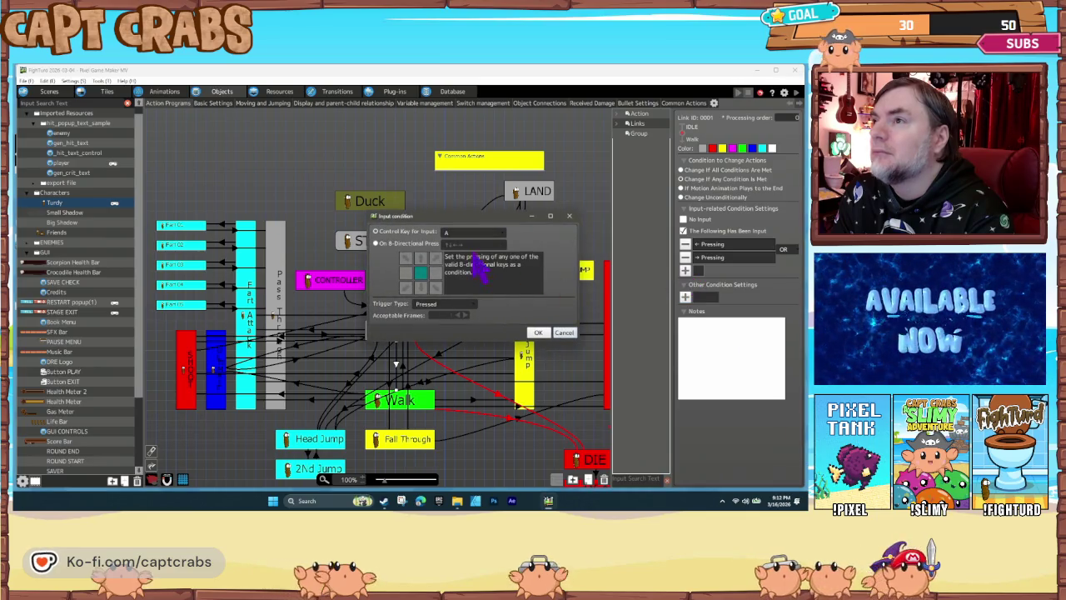
Add a Left Stick (←) input condition with the Pressed trigger
click(470, 232)
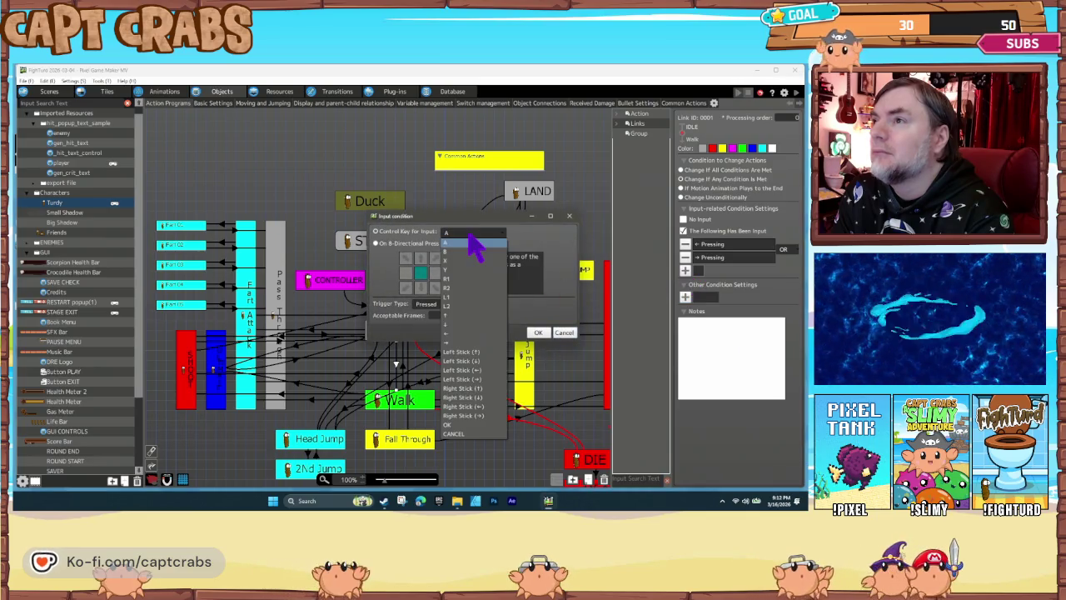
click(483, 371)
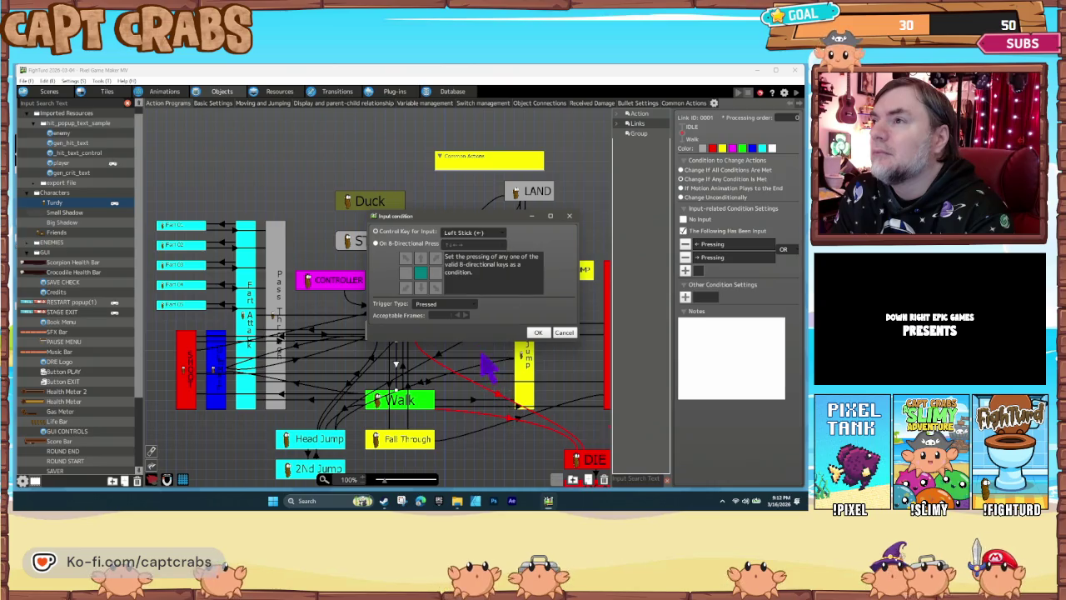
click(457, 303)
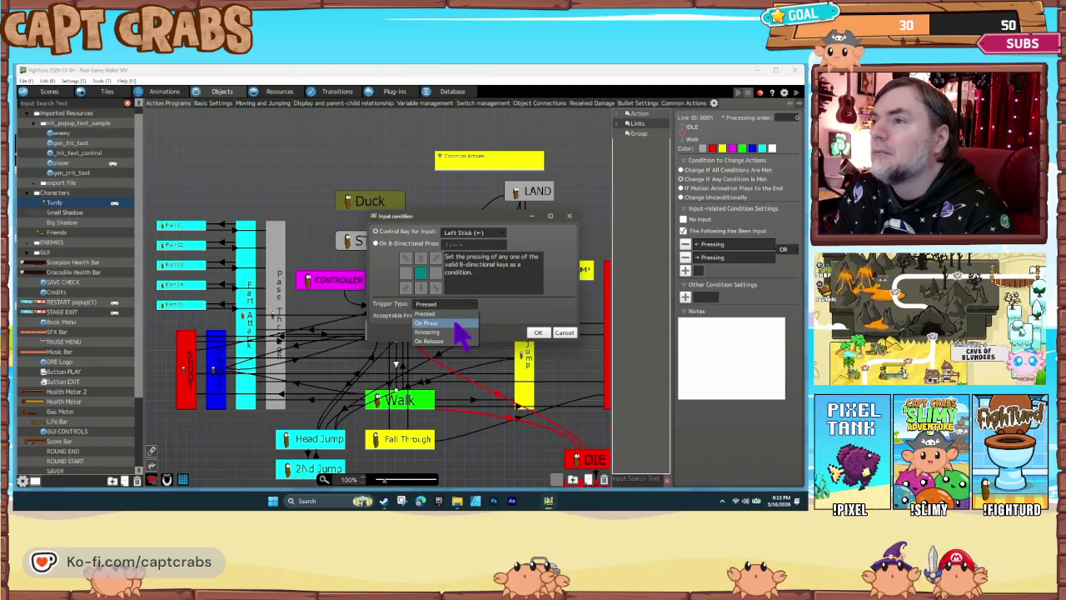
click(452, 323)
click(538, 332)
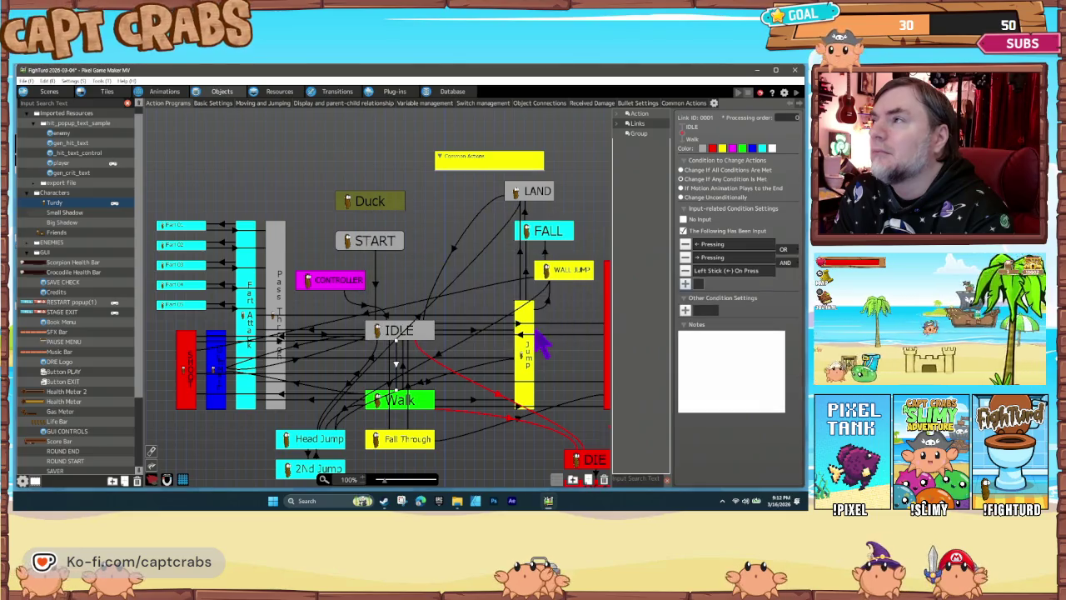
double_click(710, 272)
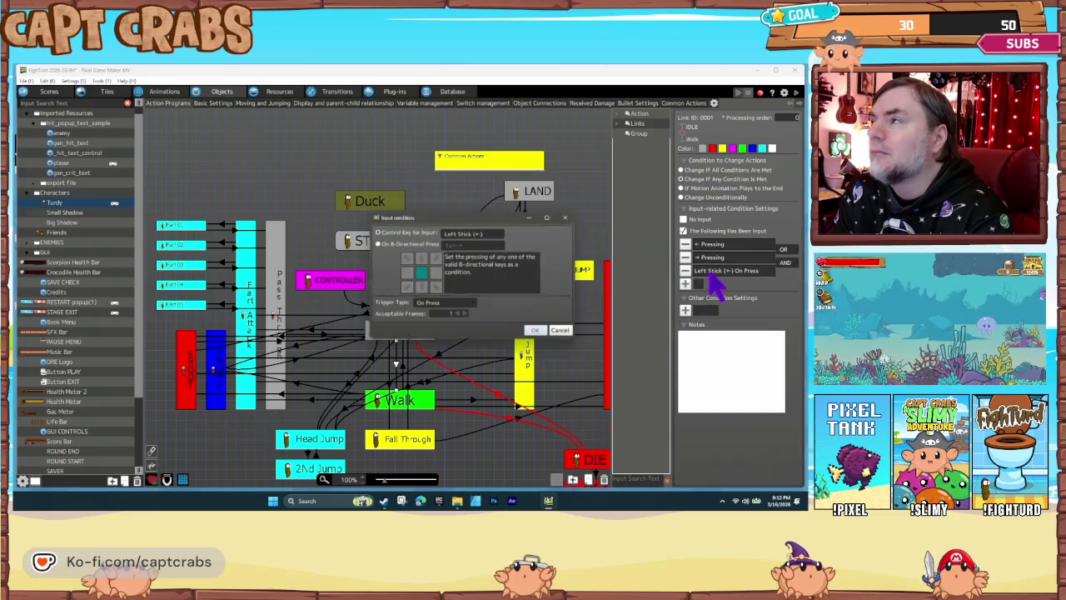
click(456, 304)
click(450, 313)
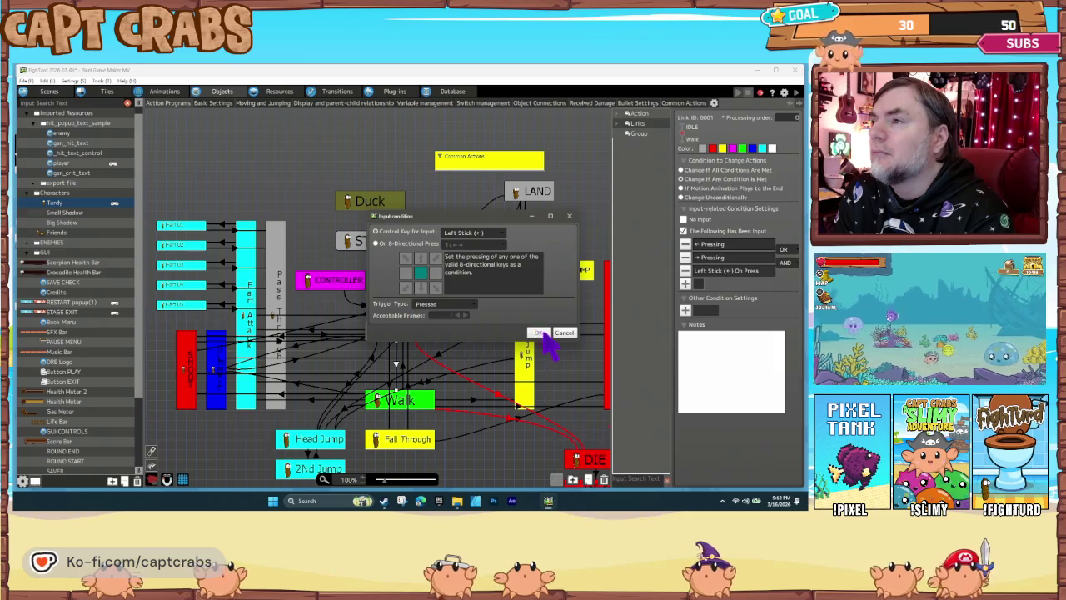
click(537, 332)
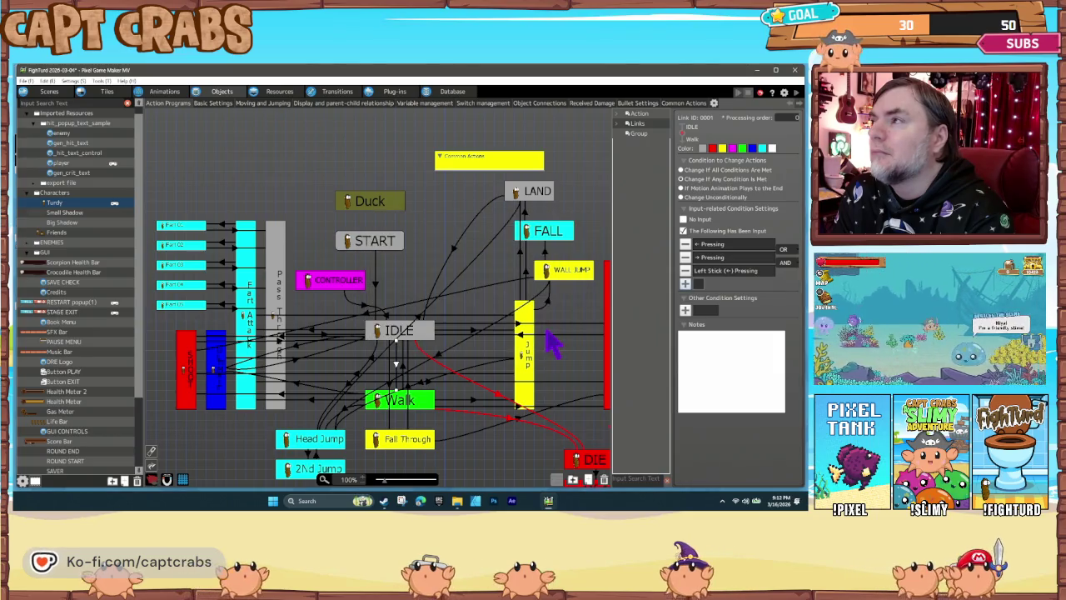
Add a Left Stick (→) Pressed input condition joined with OR
click(685, 284)
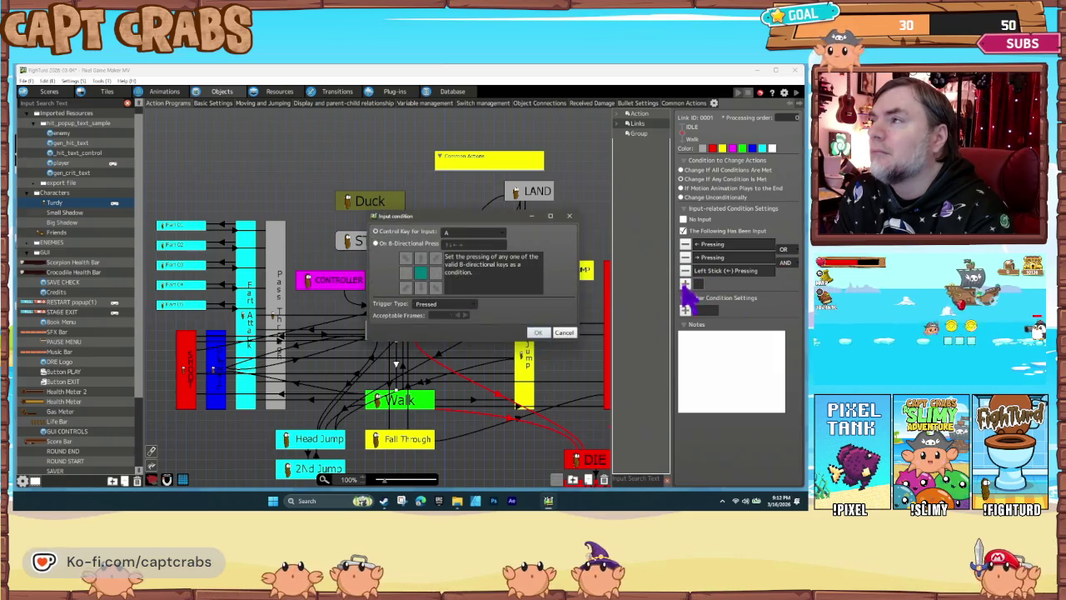
click(458, 305)
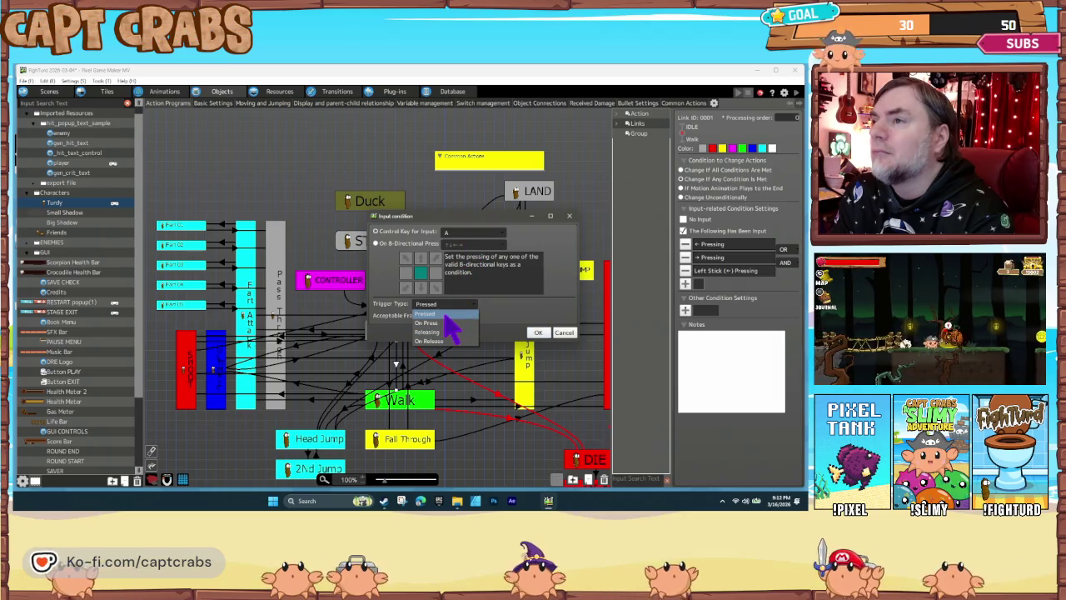
click(447, 314)
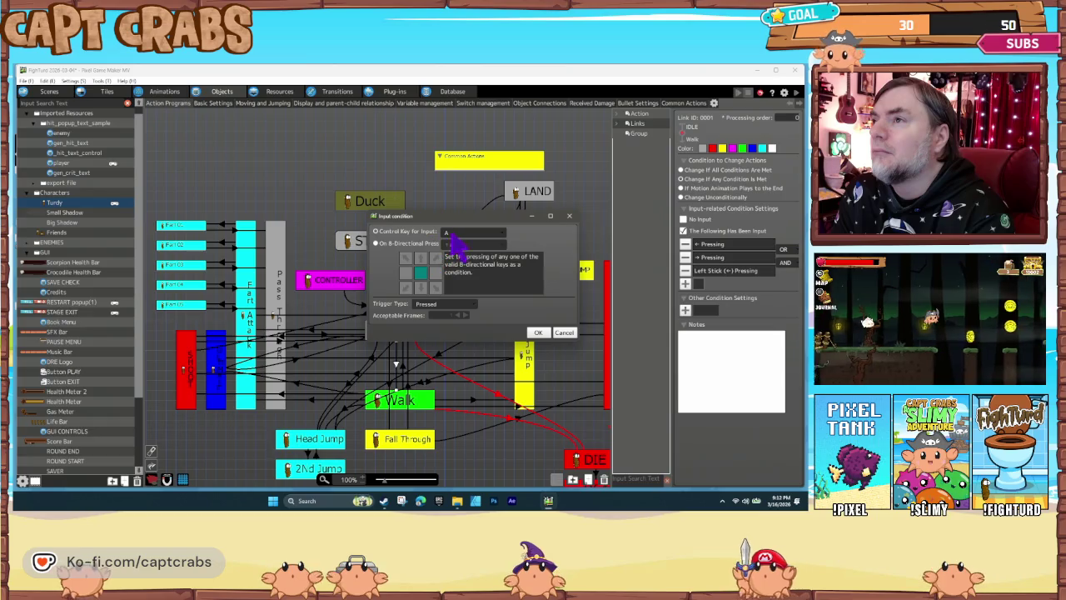
click(455, 234)
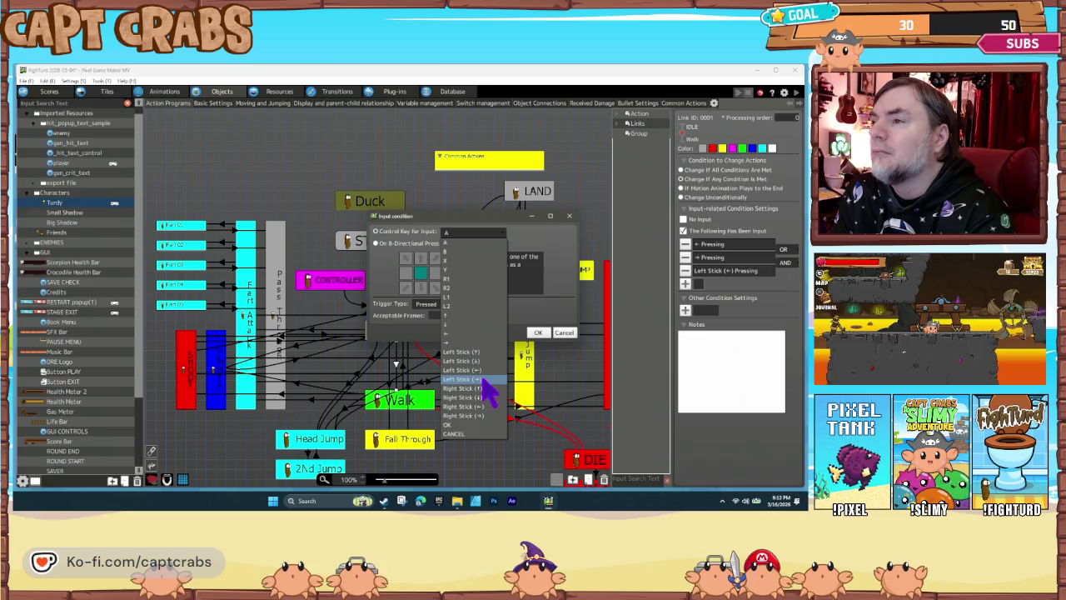
click(486, 378)
click(538, 332)
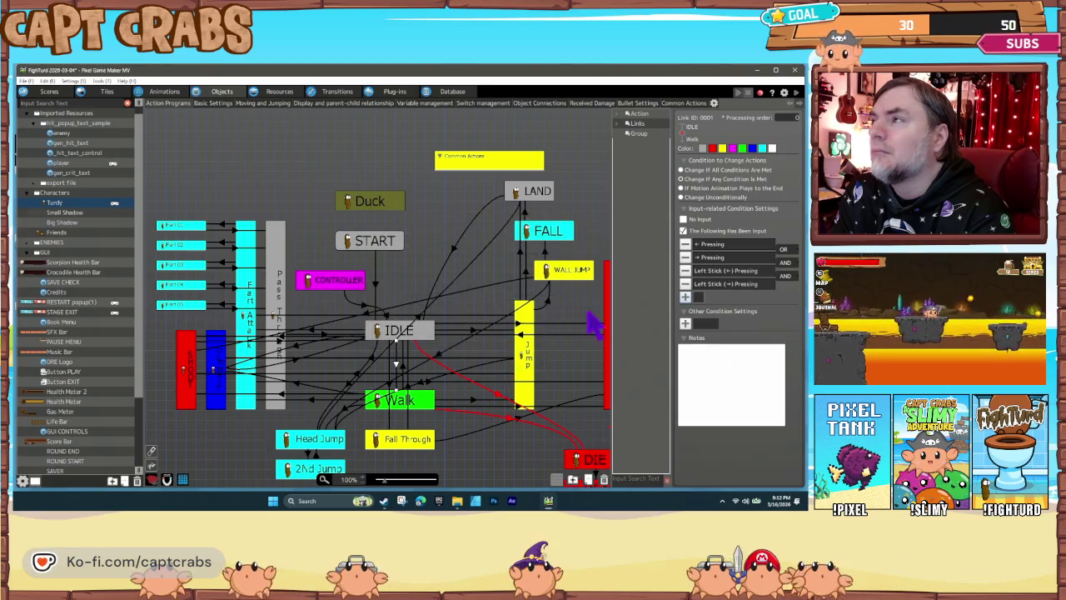
click(782, 294)
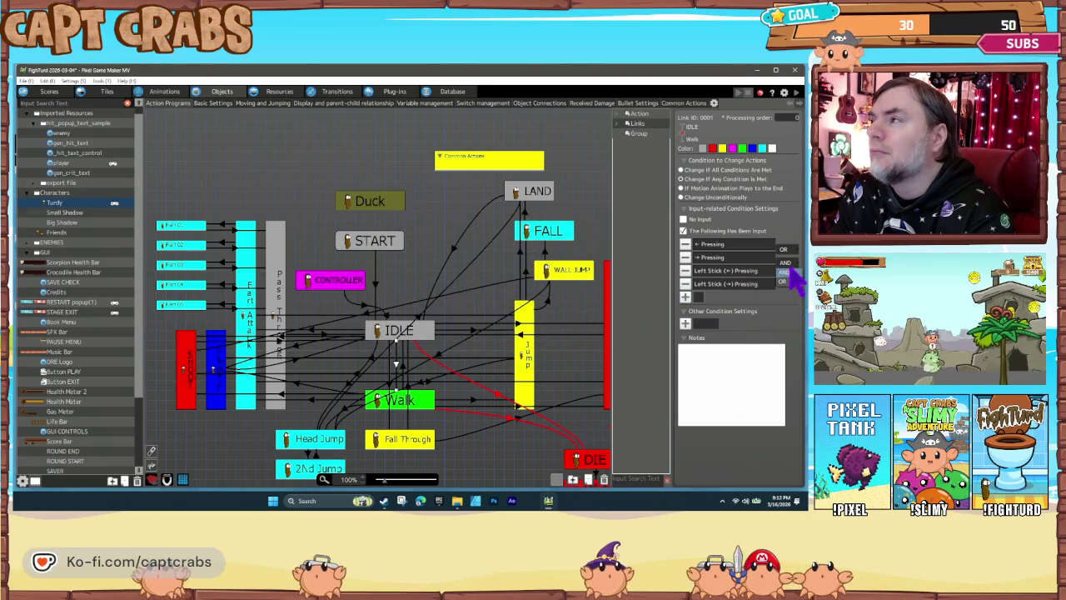
click(422, 275)
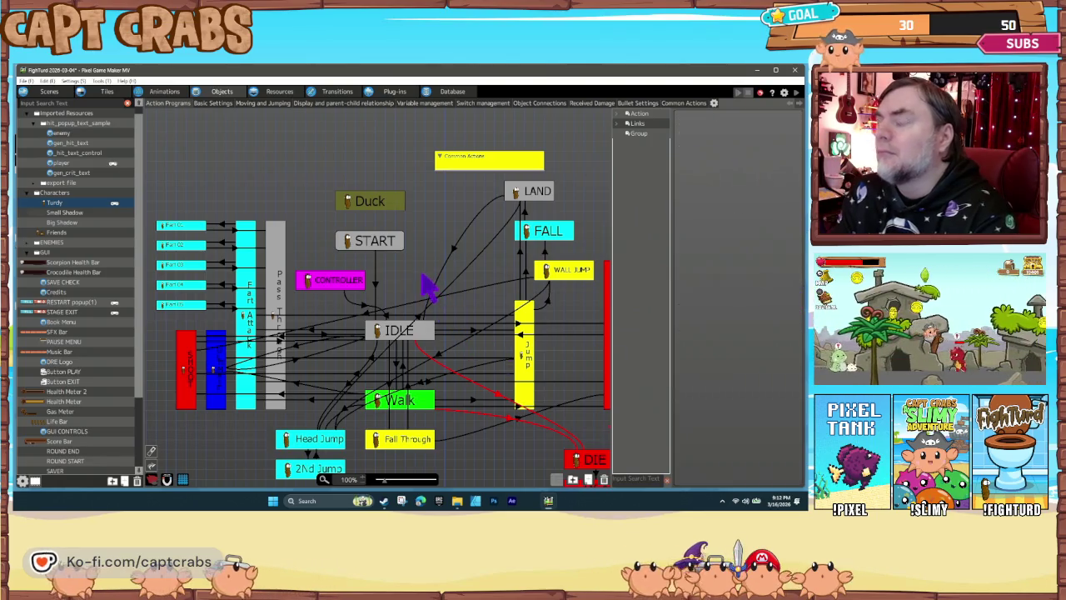
key(ctrl+s)
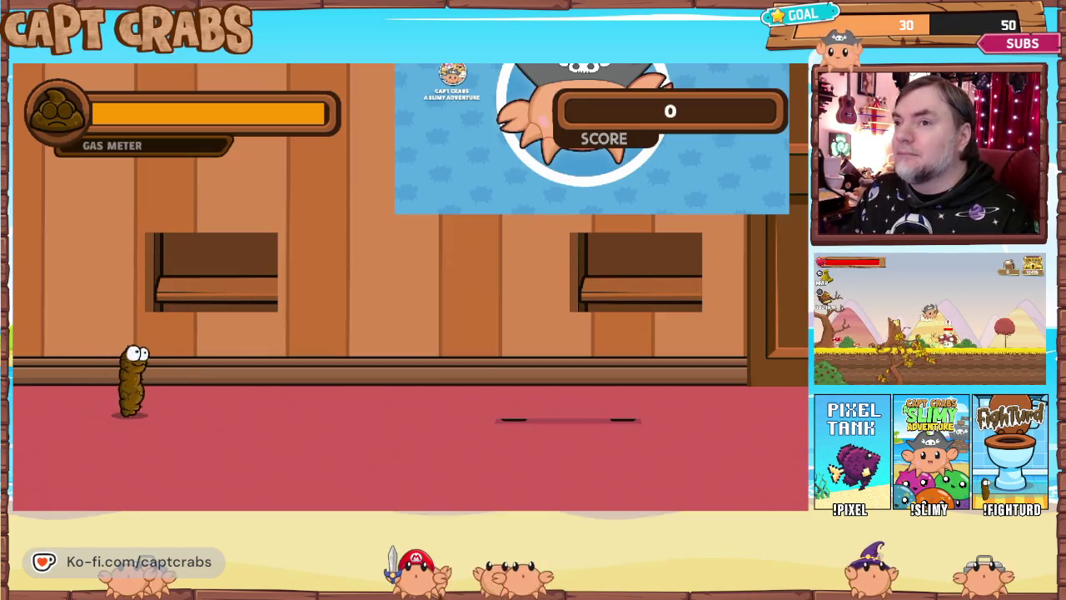
key(Right)
key(Left)
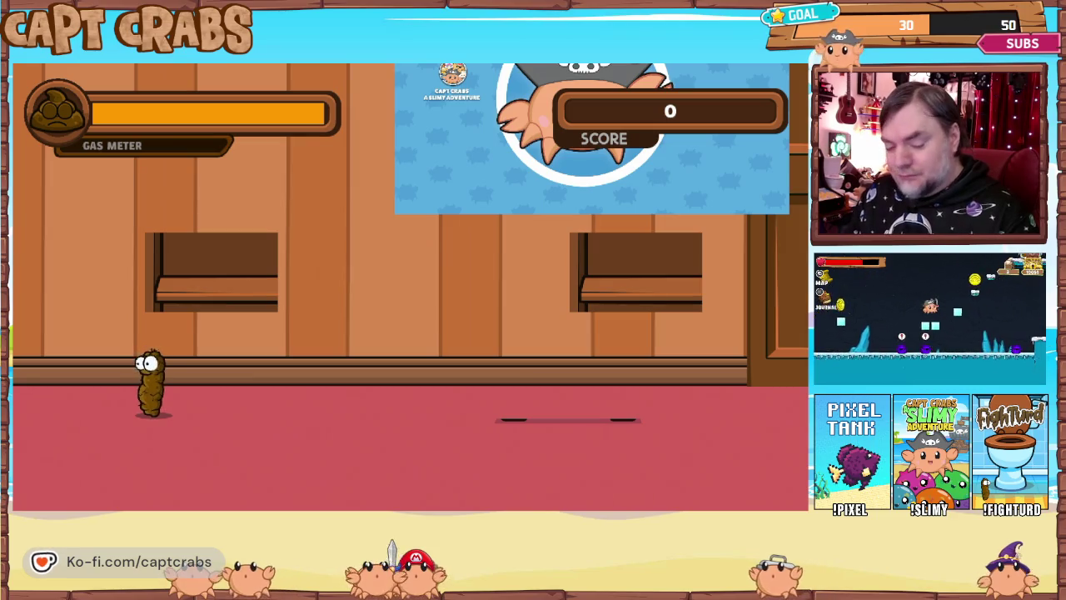
key(Escape)
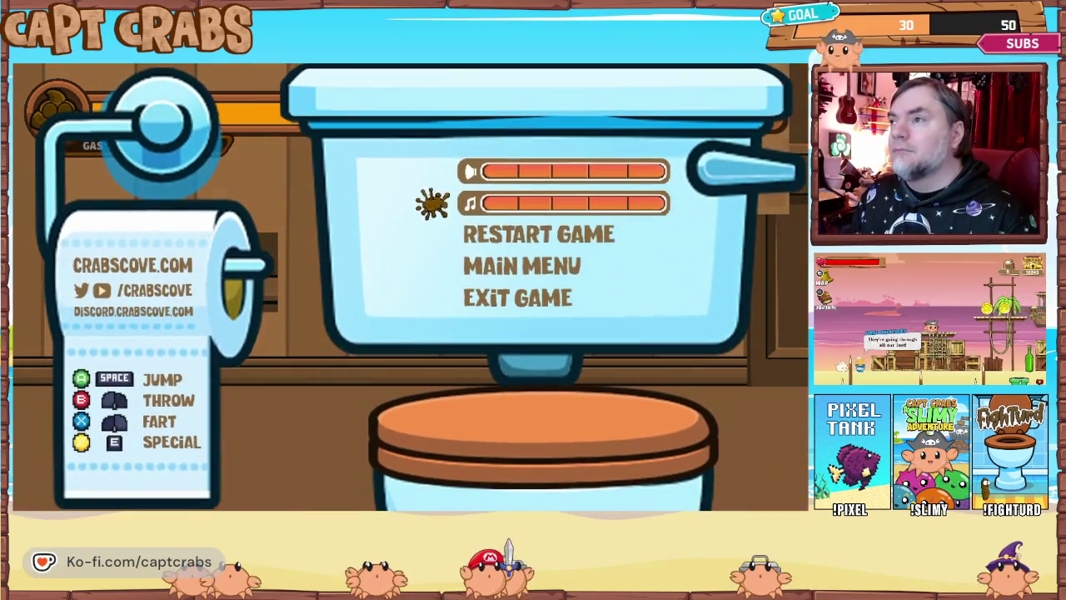
key(Down)
key(Down)
key(Down)
key(Return)
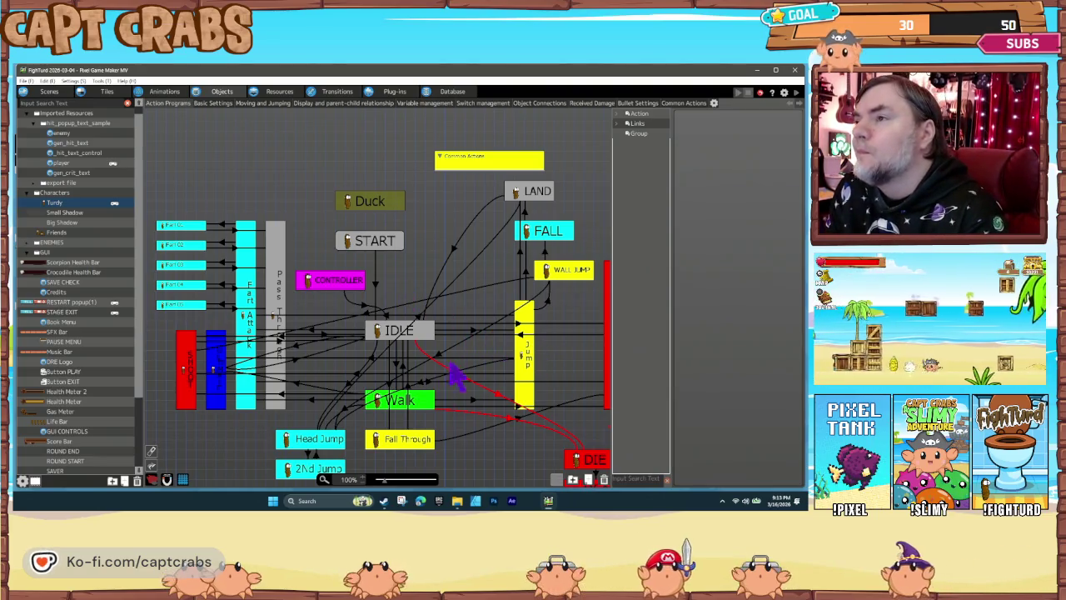
Delete both Left Stick input conditions from the IDLE→Walk link
click(399, 368)
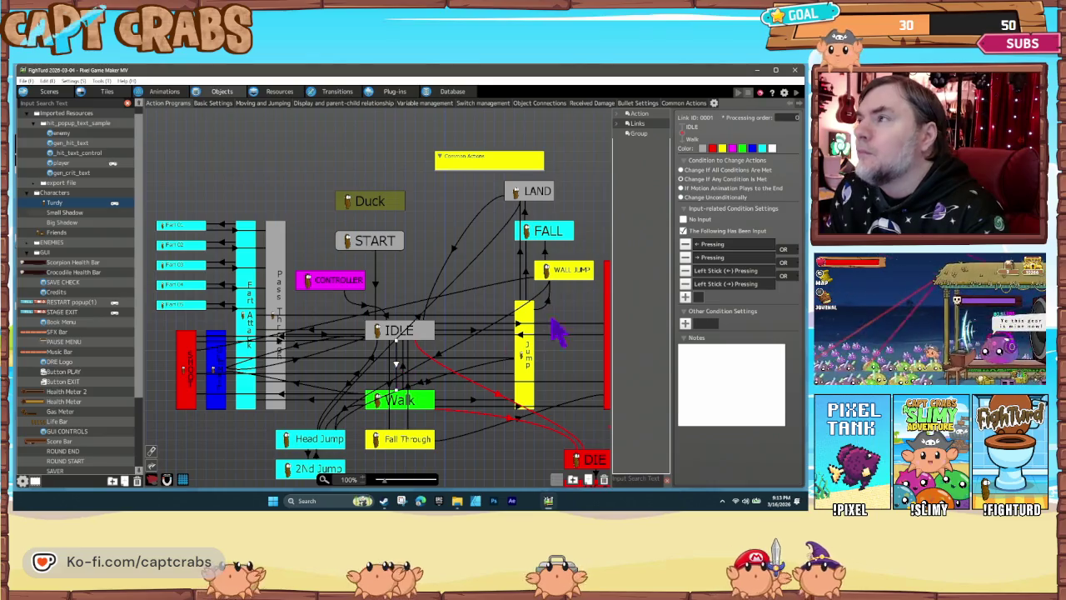
click(684, 283)
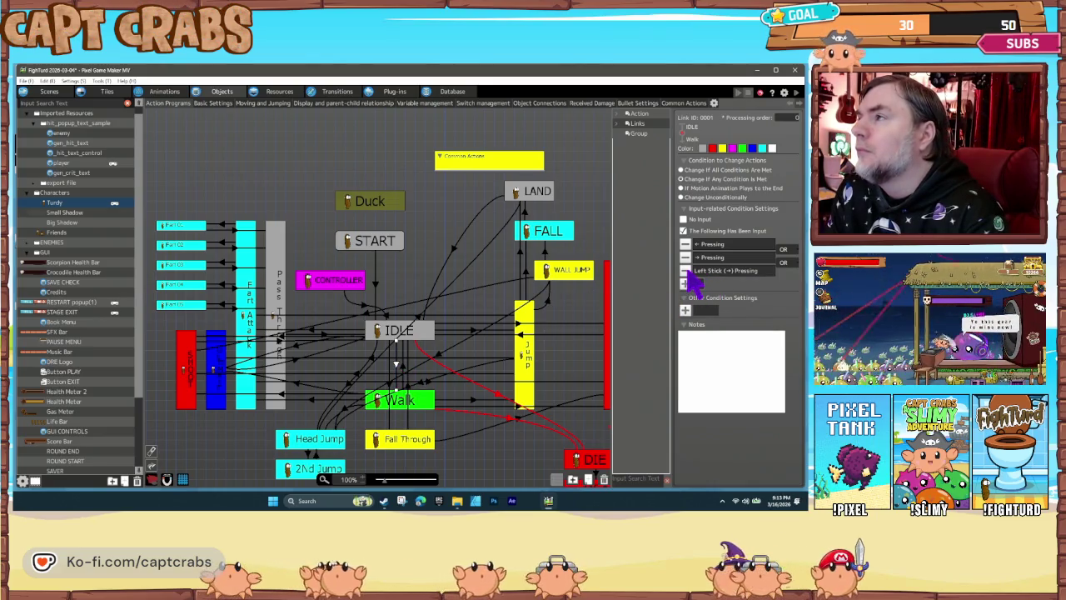
click(684, 270)
Add one input condition with left and right stick directions ticked
click(685, 270)
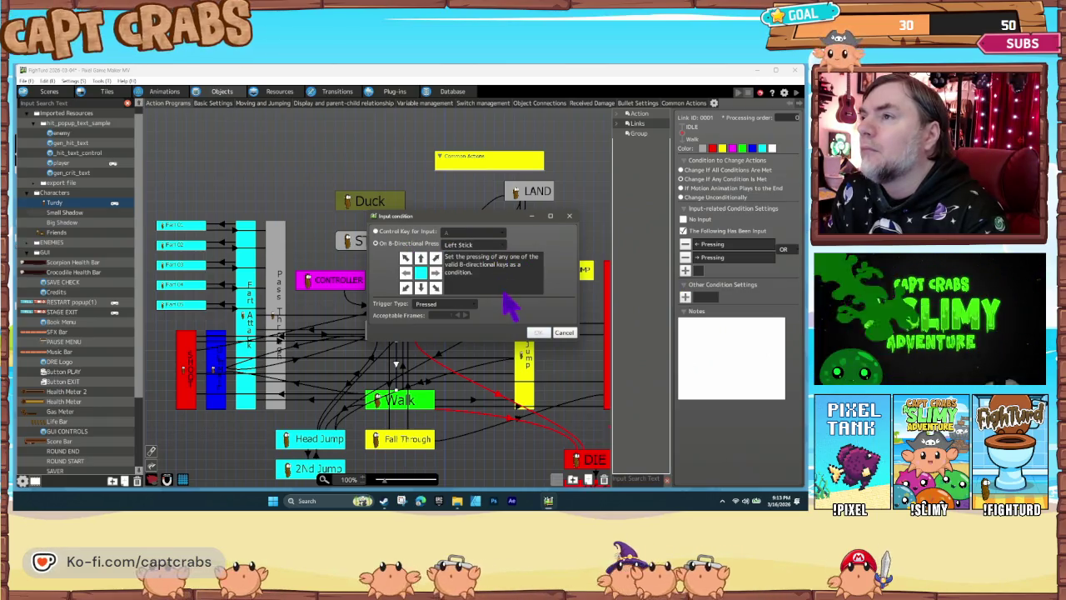
click(434, 273)
click(406, 273)
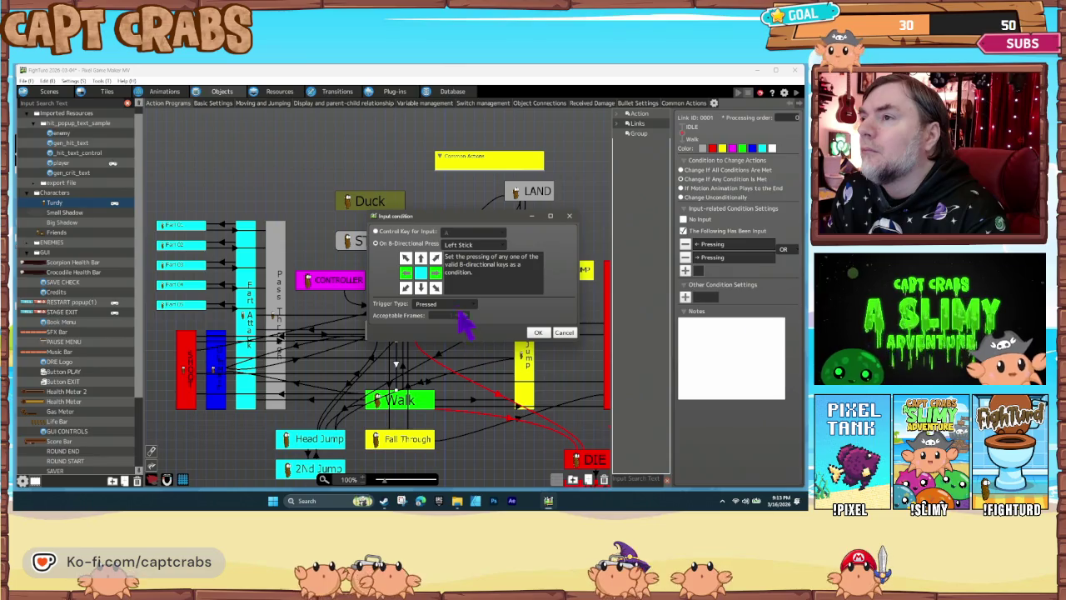
click(537, 332)
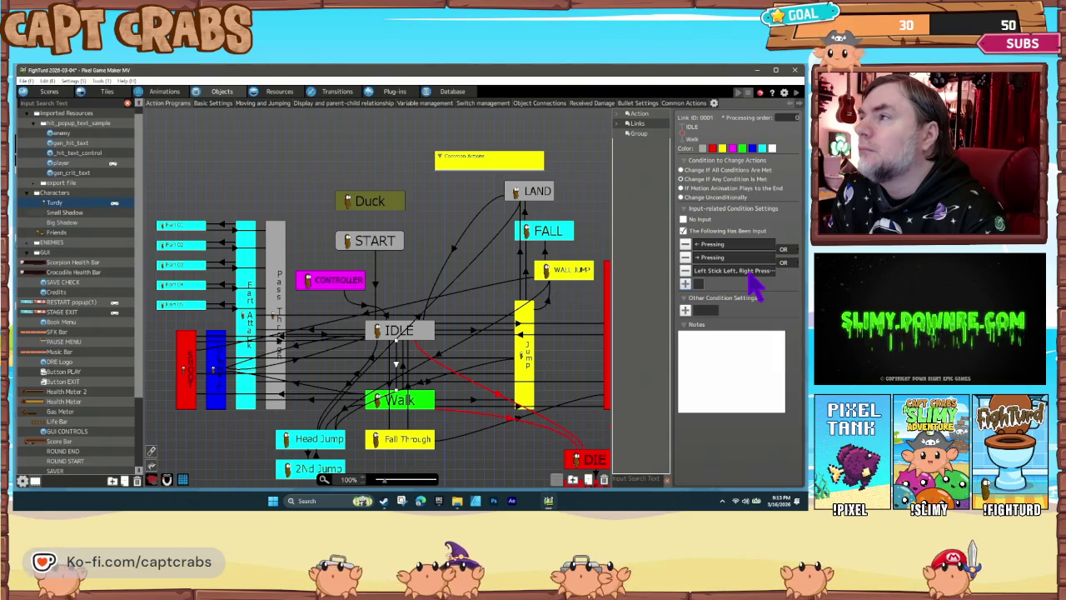
click(686, 310)
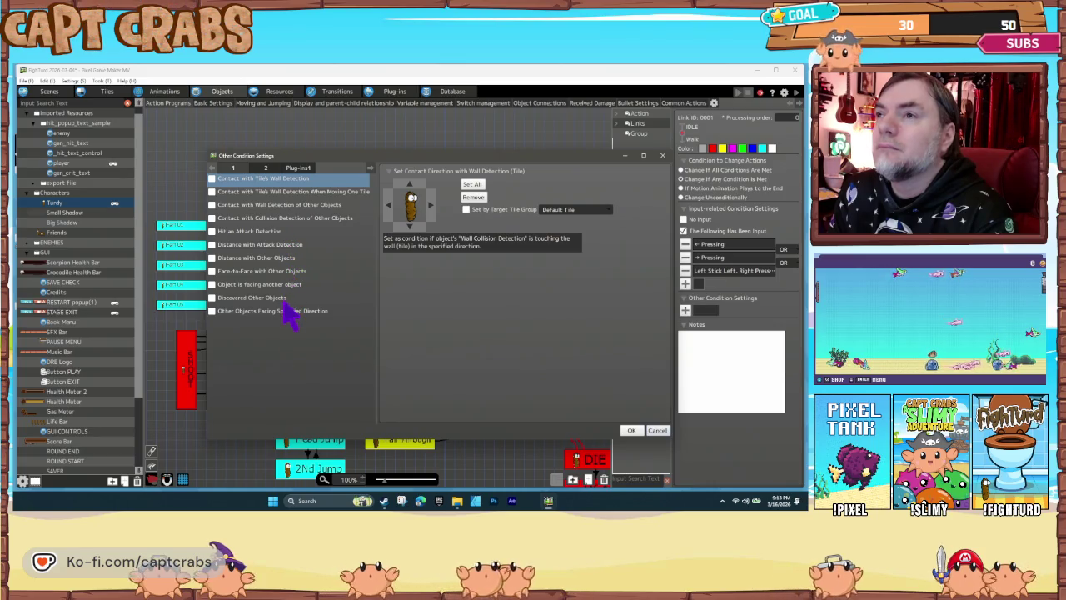
click(267, 169)
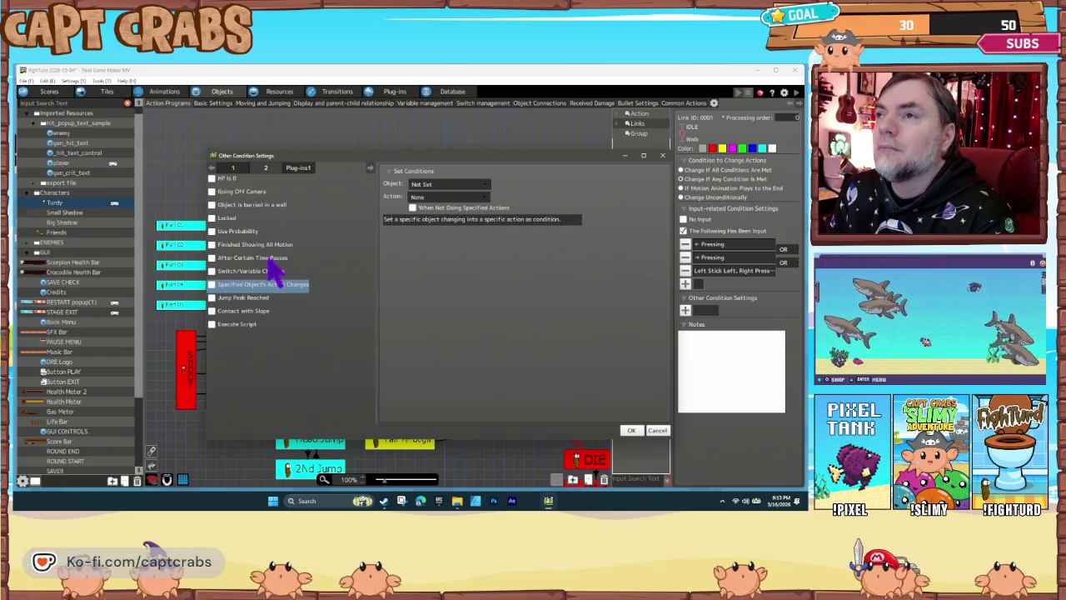
click(268, 246)
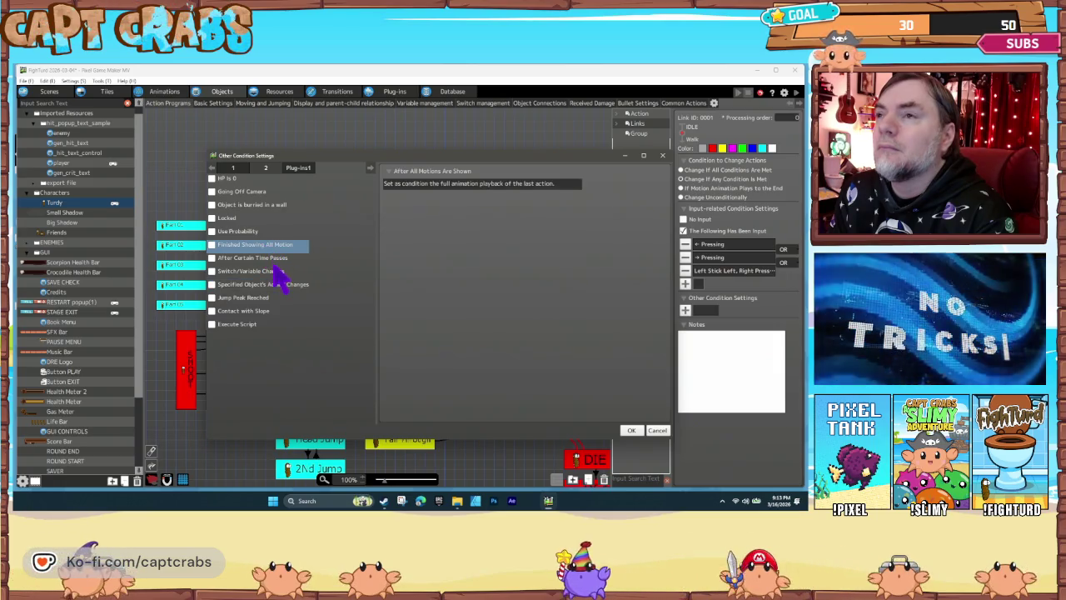
click(281, 287)
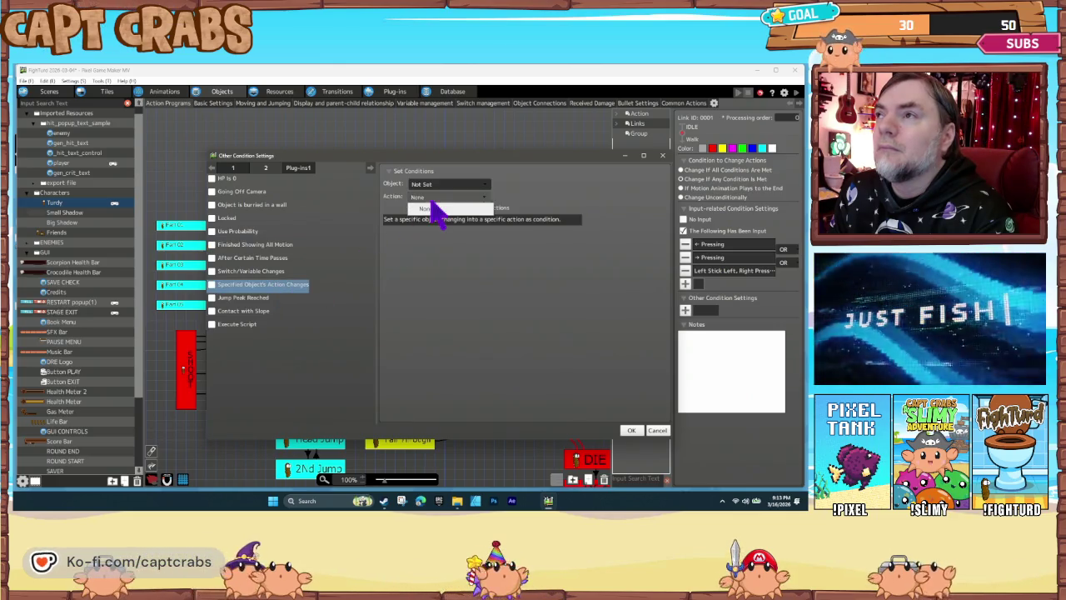
click(448, 183)
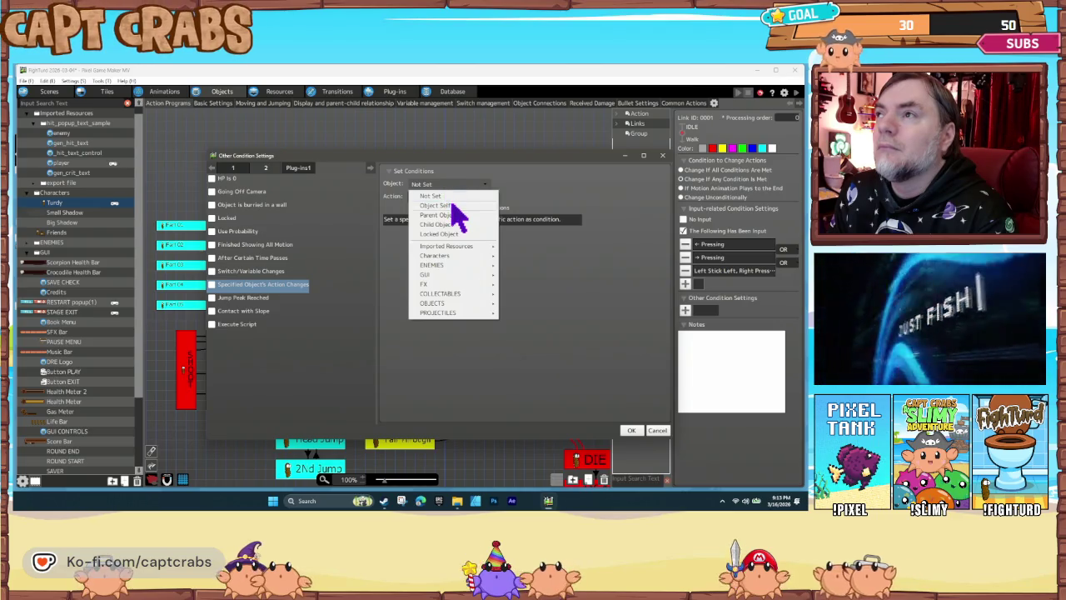
click(447, 205)
click(447, 198)
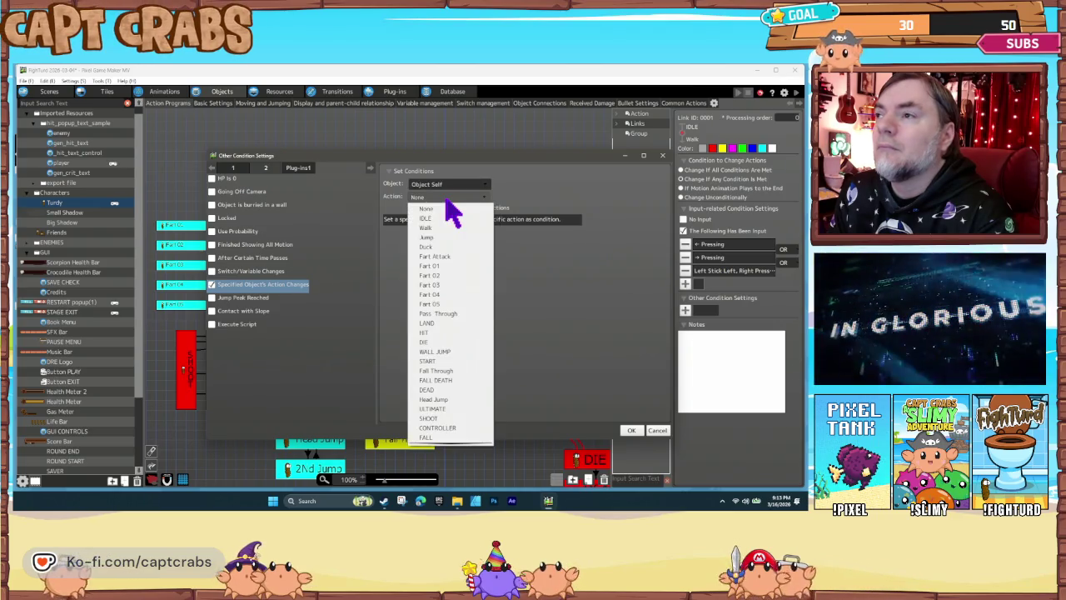
click(447, 205)
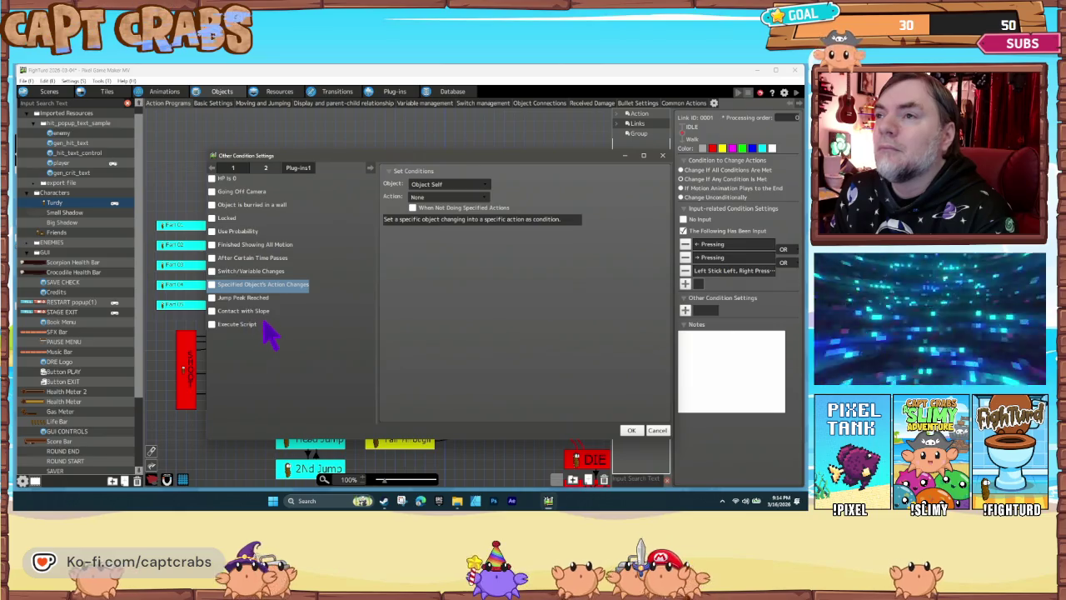
click(242, 323)
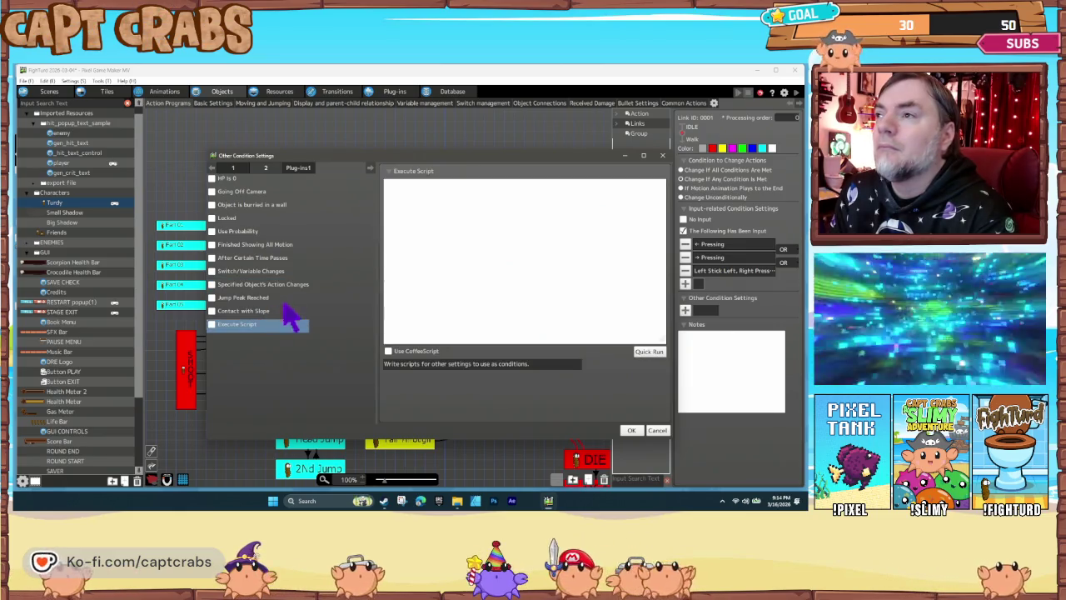
click(657, 430)
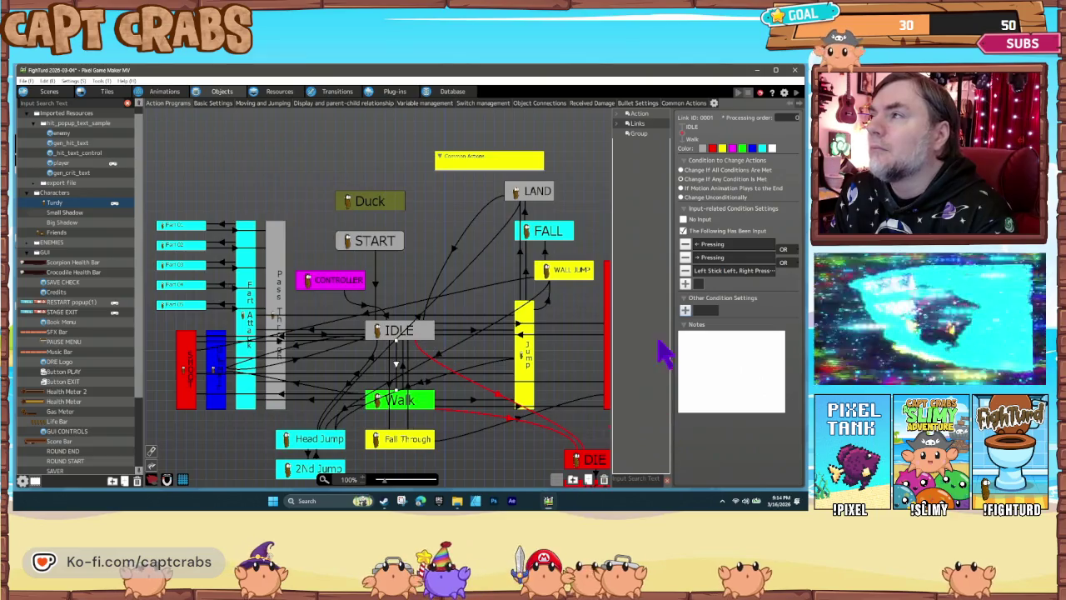
Playtest the game and walk Turdy right and back left
click(431, 271)
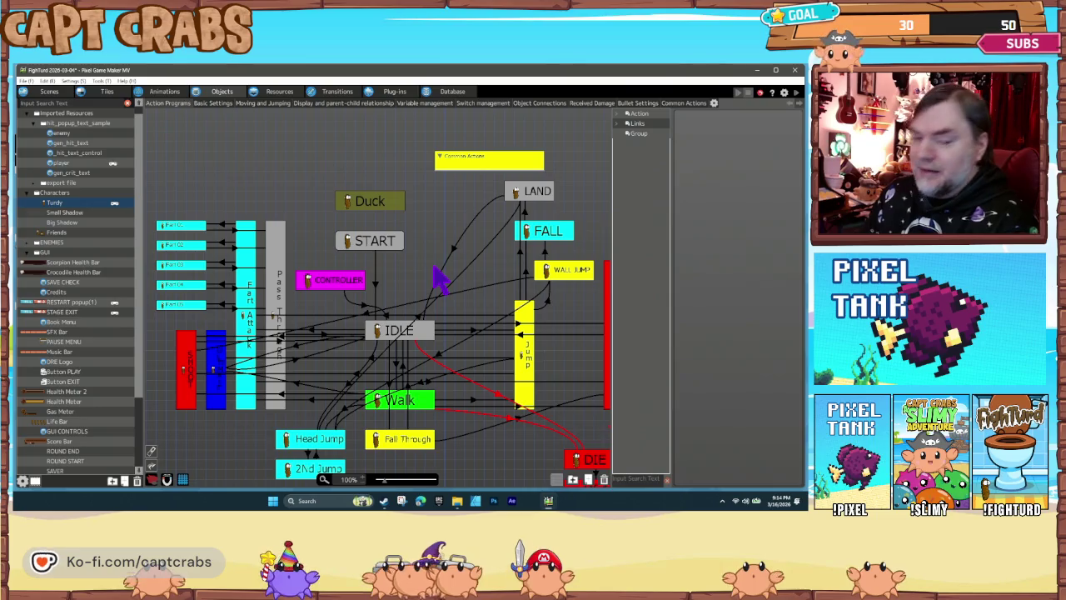
double_click(434, 270)
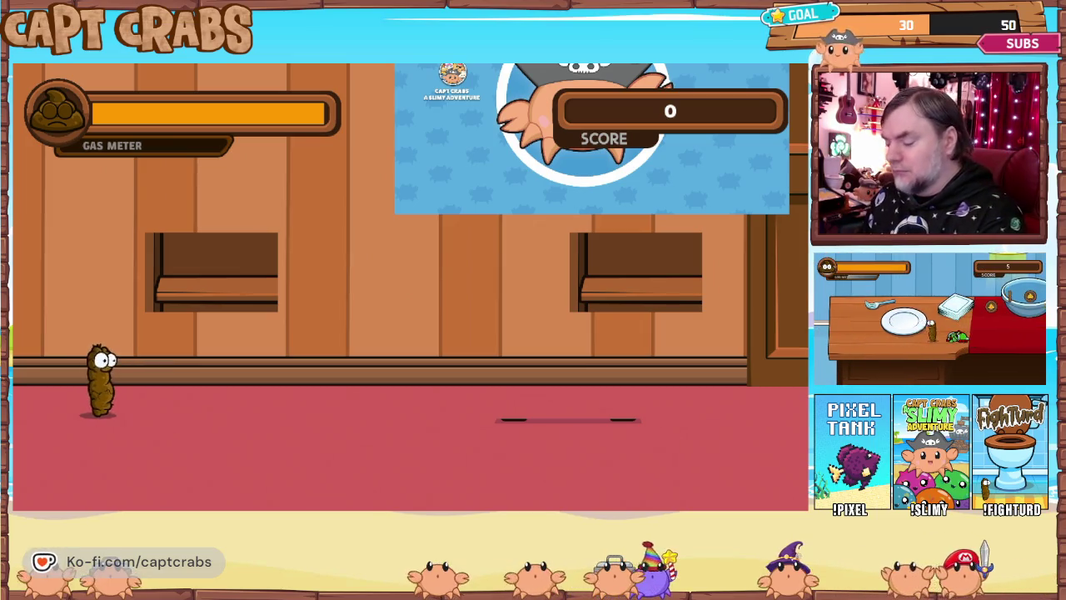
key(Right)
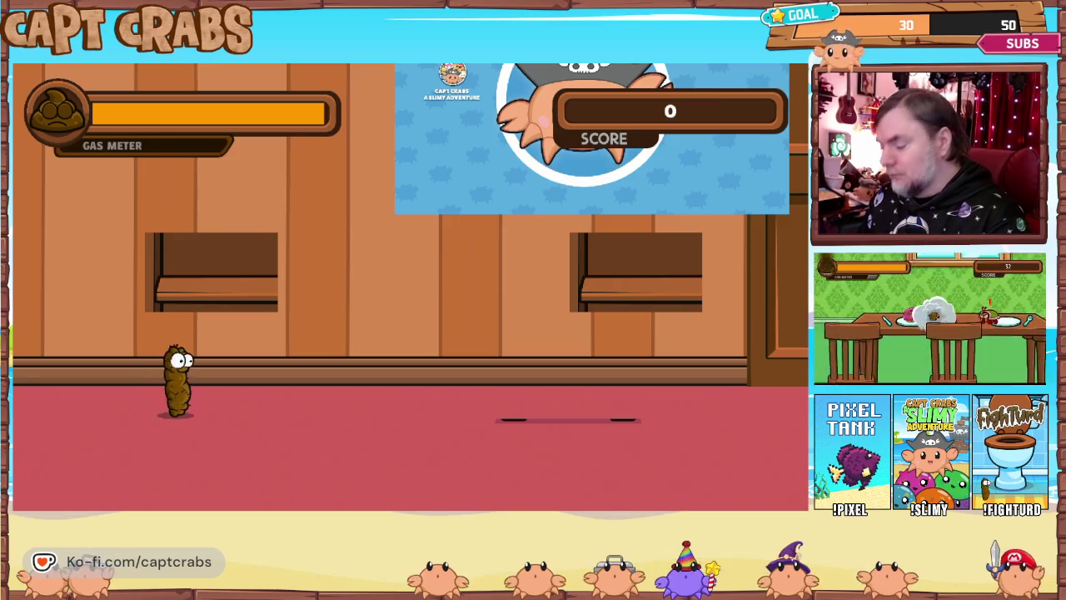
key(Left)
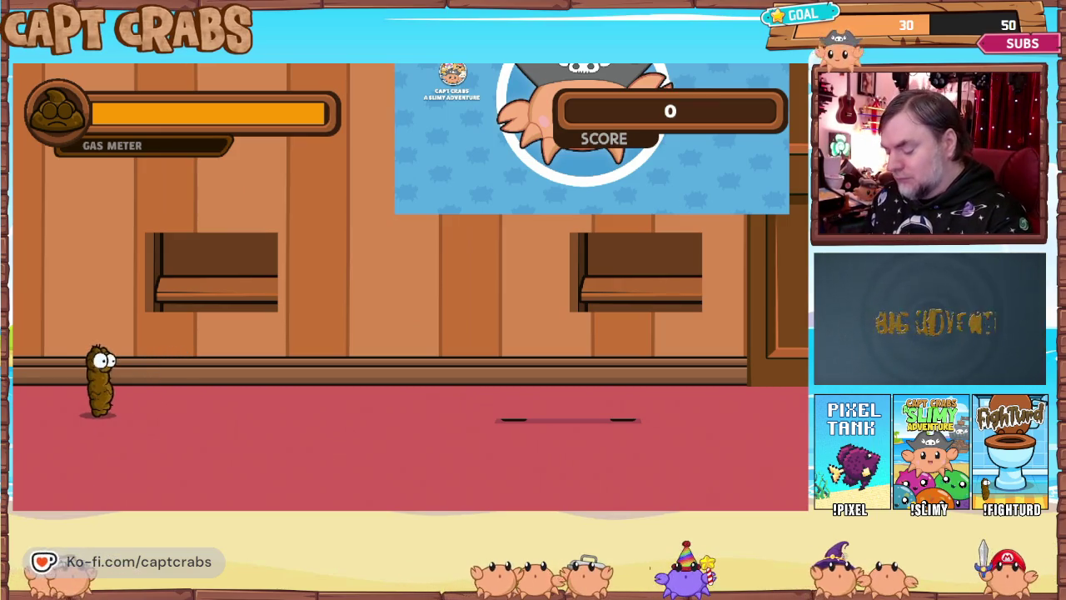
Quit the playtest through the pause menu's Exit Game
key(Escape)
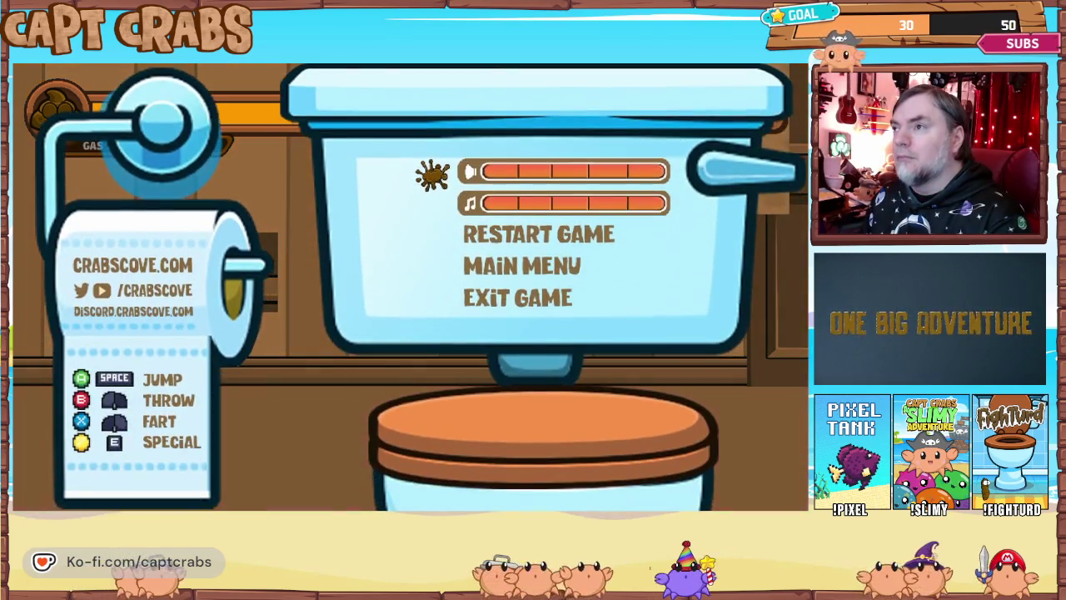
key(Down)
key(Down)
key(Down)
key(Return)
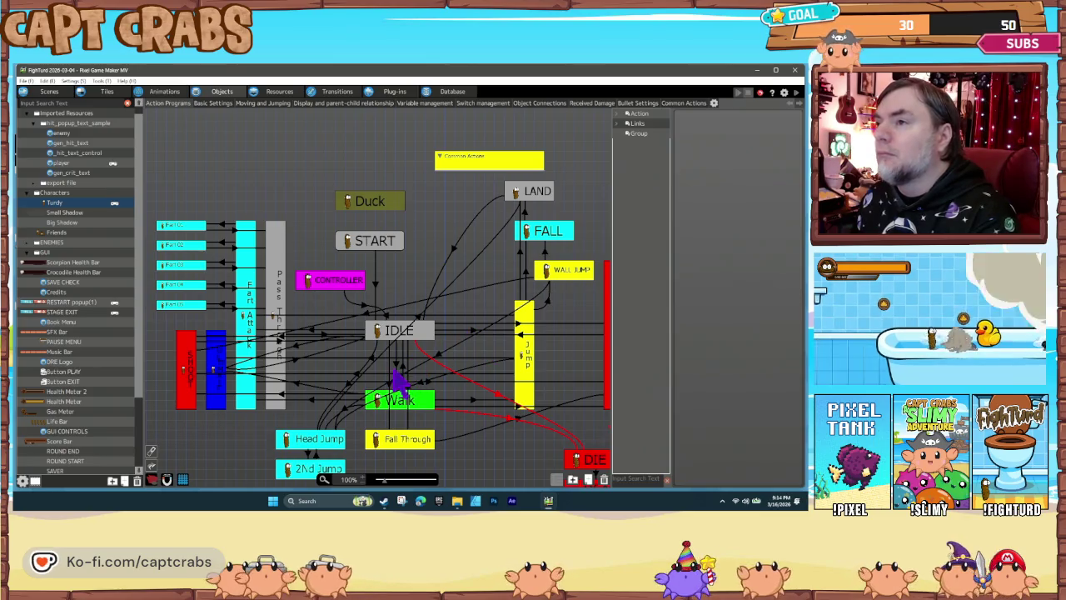
Remove the Left Stick Left/Right condition from the IDLE→Walk link
click(397, 365)
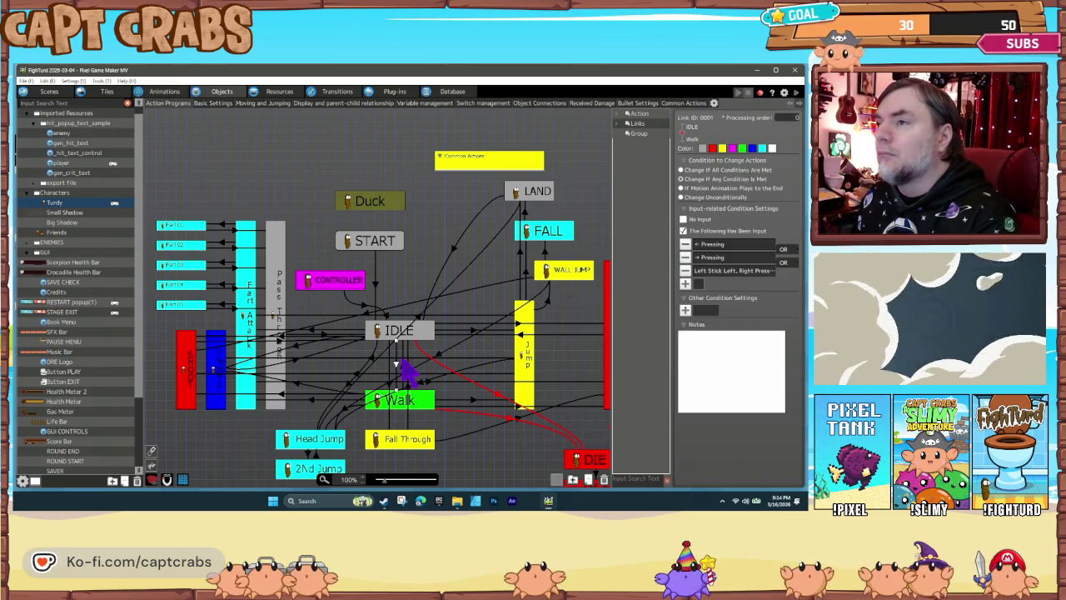
click(685, 272)
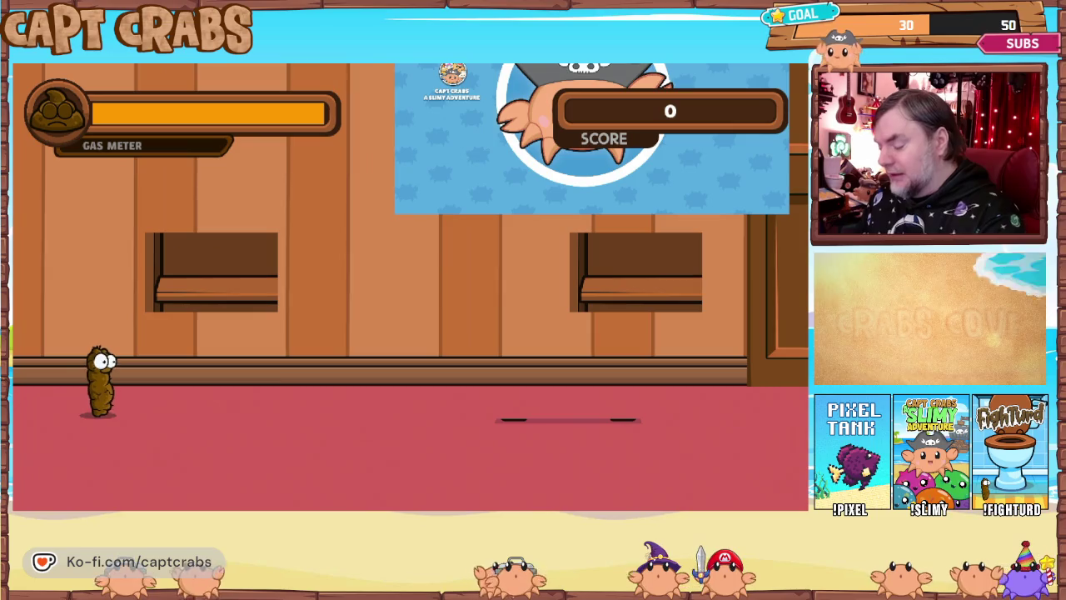
Exit the running test play back to the editor through the pause menu's Exit Game
key(Escape)
key(Down)
key(Down)
key(Down)
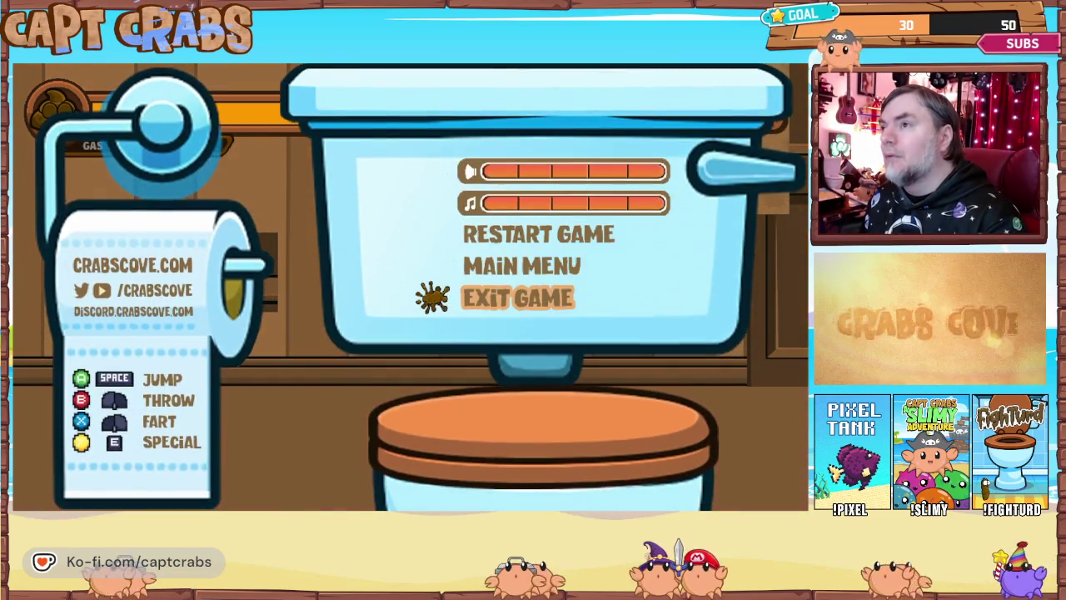
key(Return)
Inspect Turdy's action graph nodes and links, showing the IDLE→Walk link's ← and → Pressing conditions
click(400, 252)
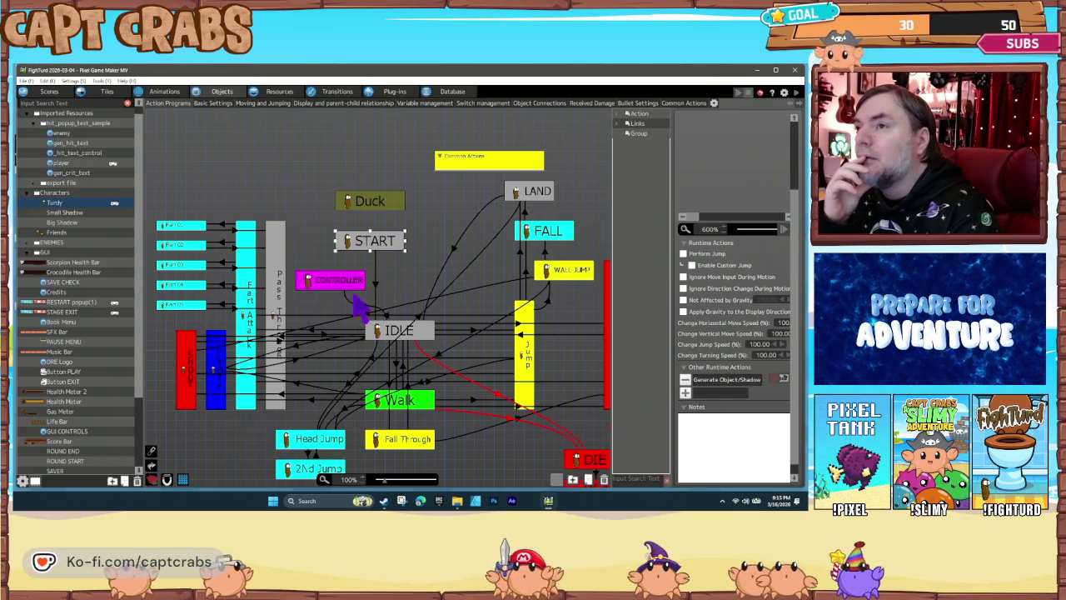
click(376, 285)
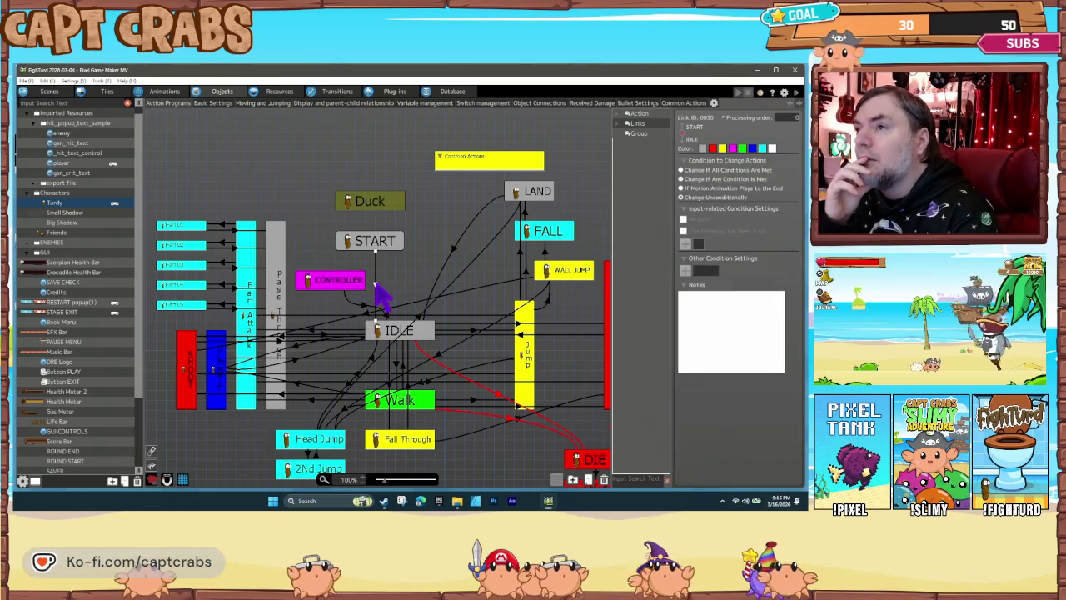
click(391, 333)
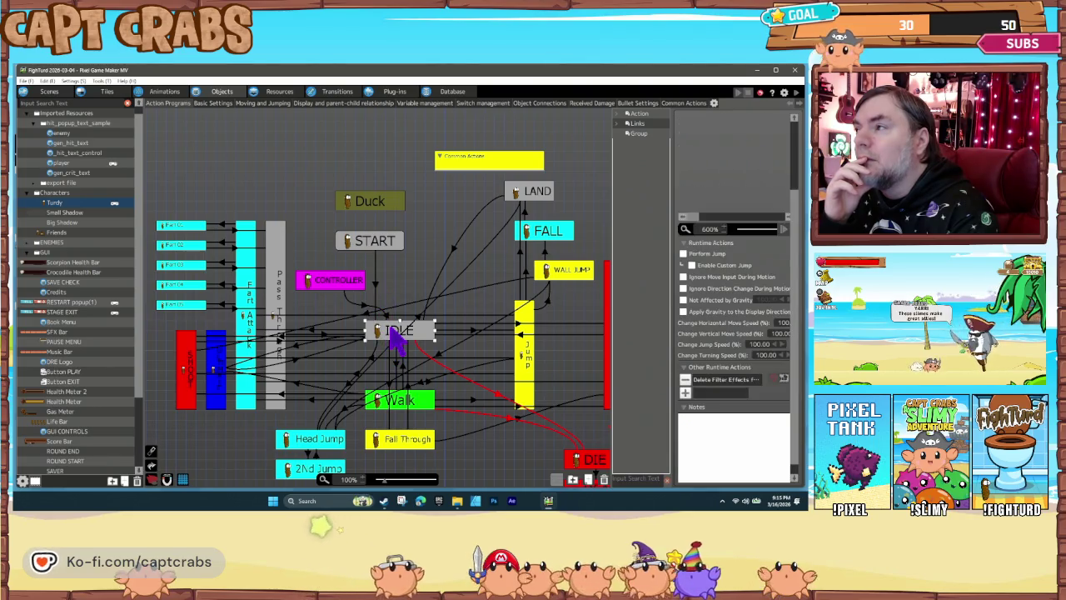
click(471, 331)
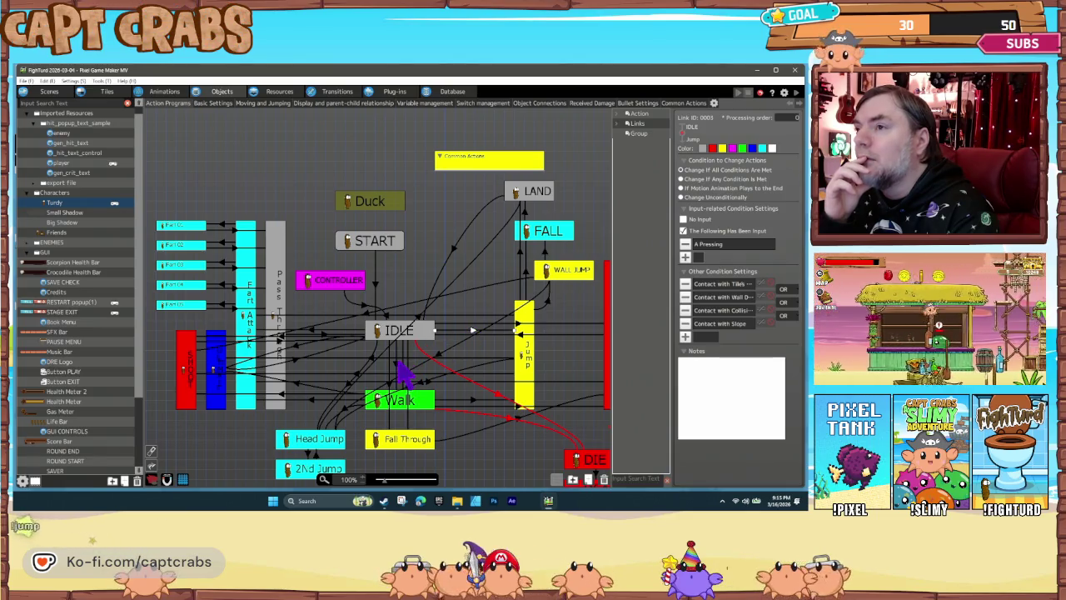
click(396, 365)
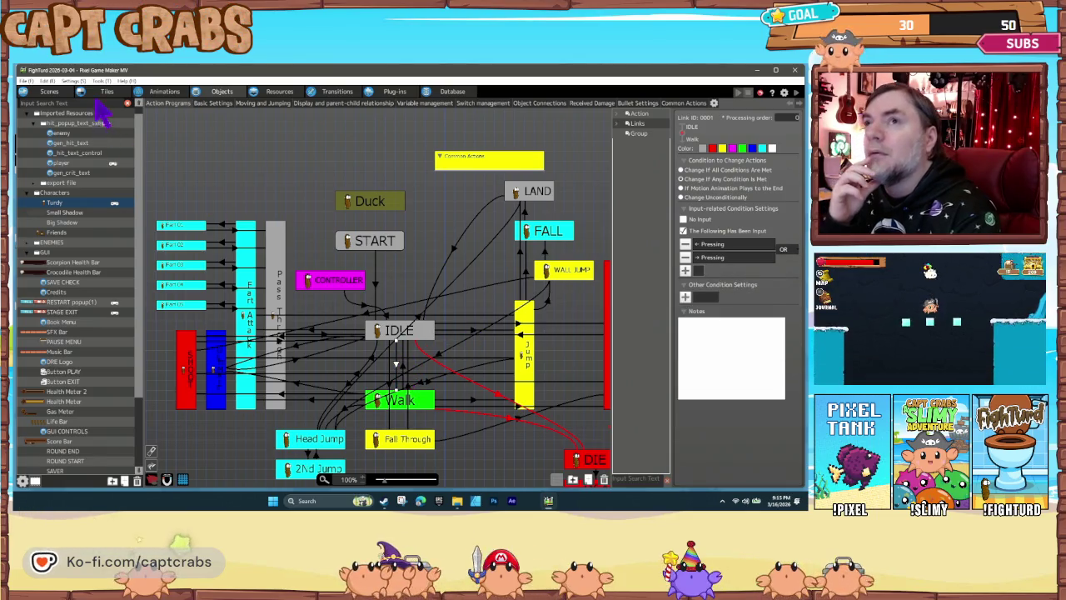
click(73, 81)
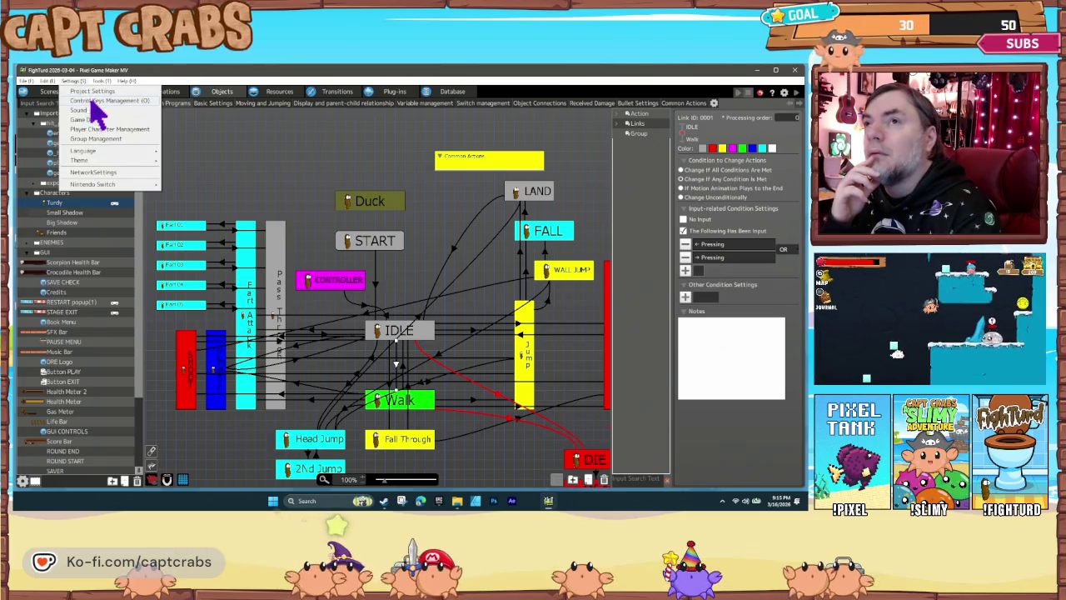
click(109, 130)
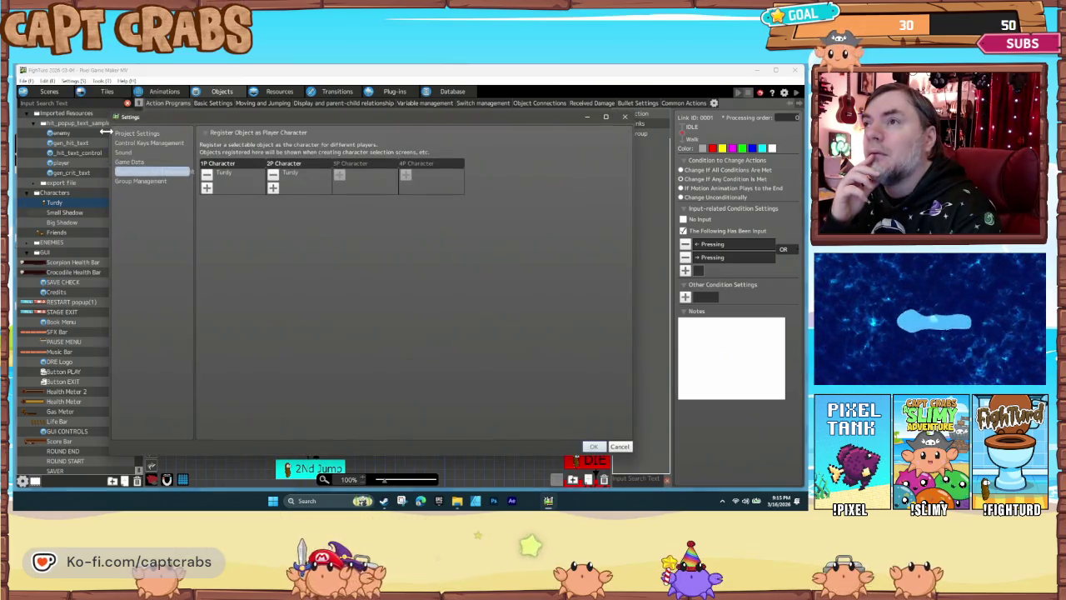
click(147, 143)
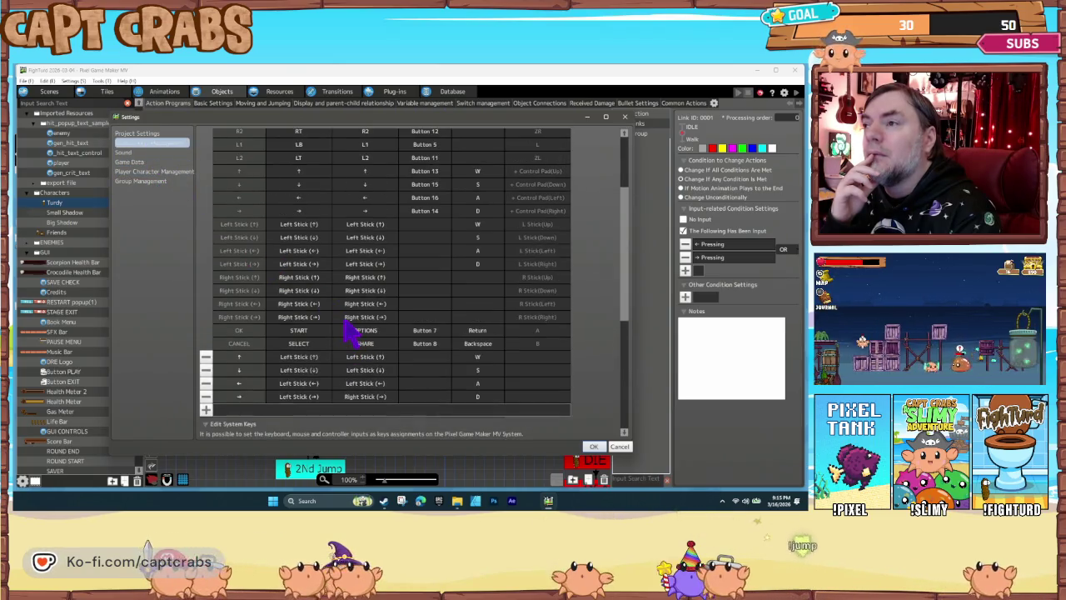
scroll(349, 331, up, 5)
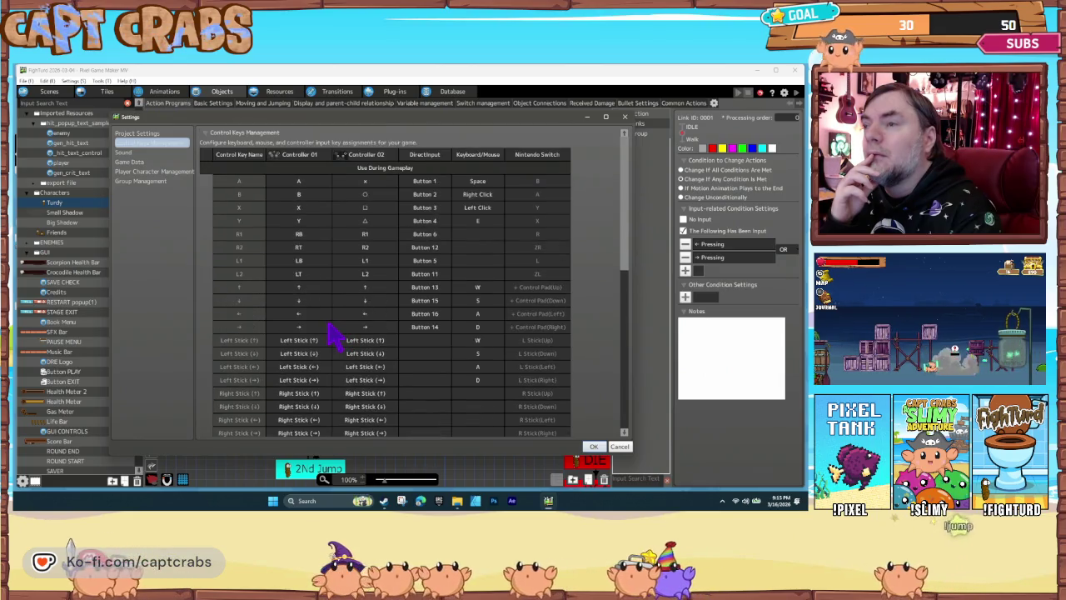
scroll(330, 327, down, 1)
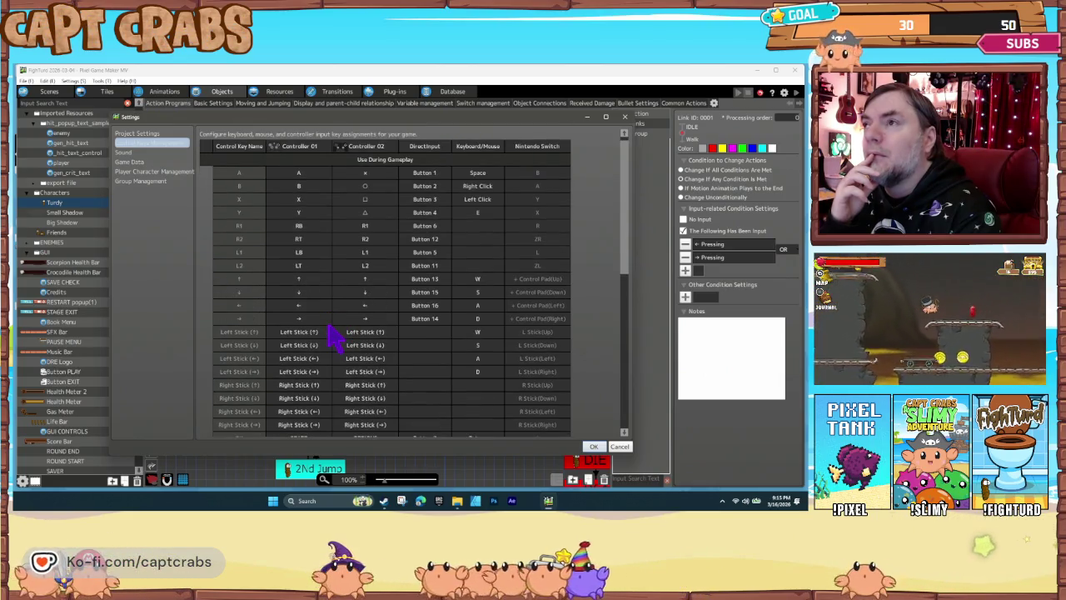
scroll(338, 337, down, 6)
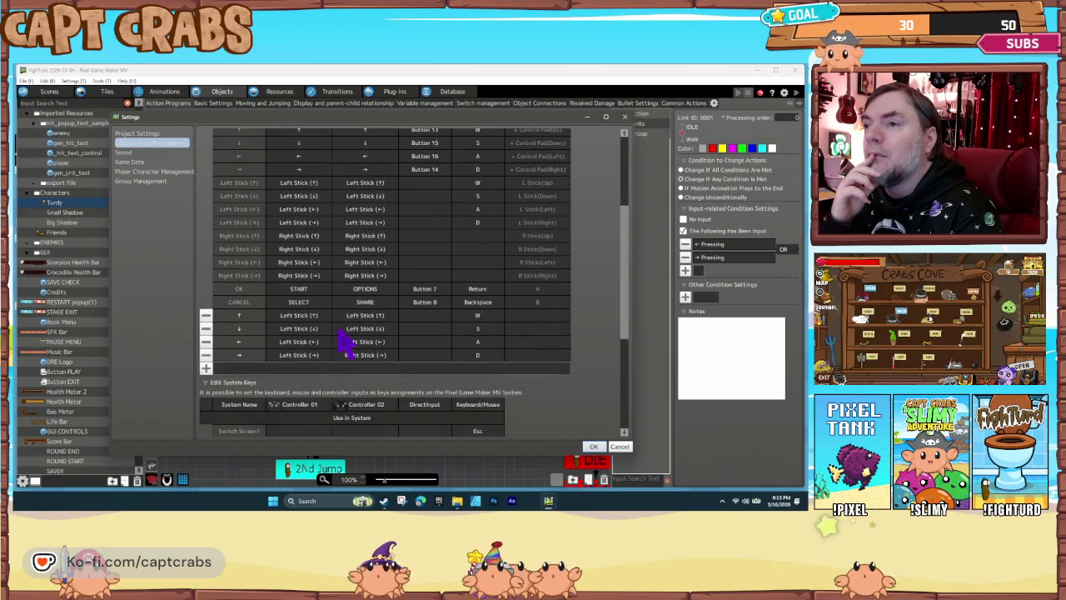
scroll(341, 337, down, 5)
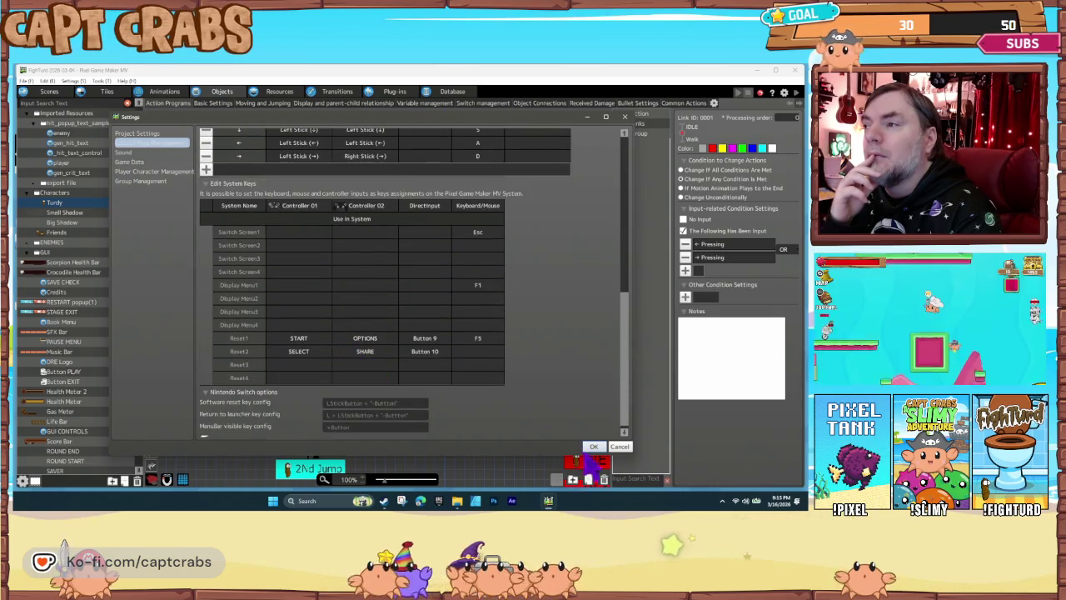
click(593, 448)
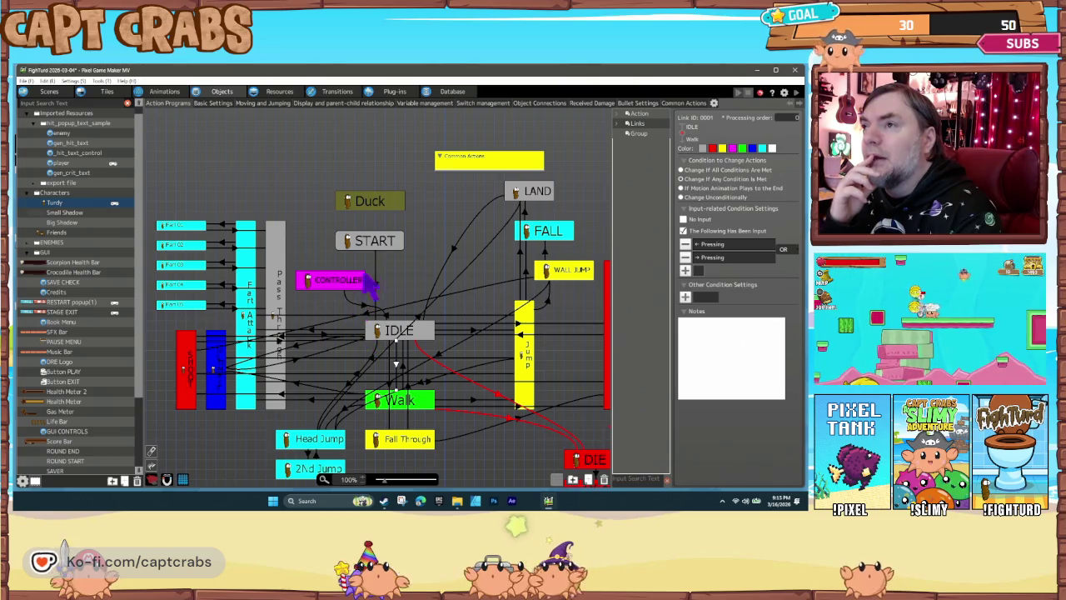
Delete the Computer Screen and Invisible Switch objects from the room scene layout
click(373, 248)
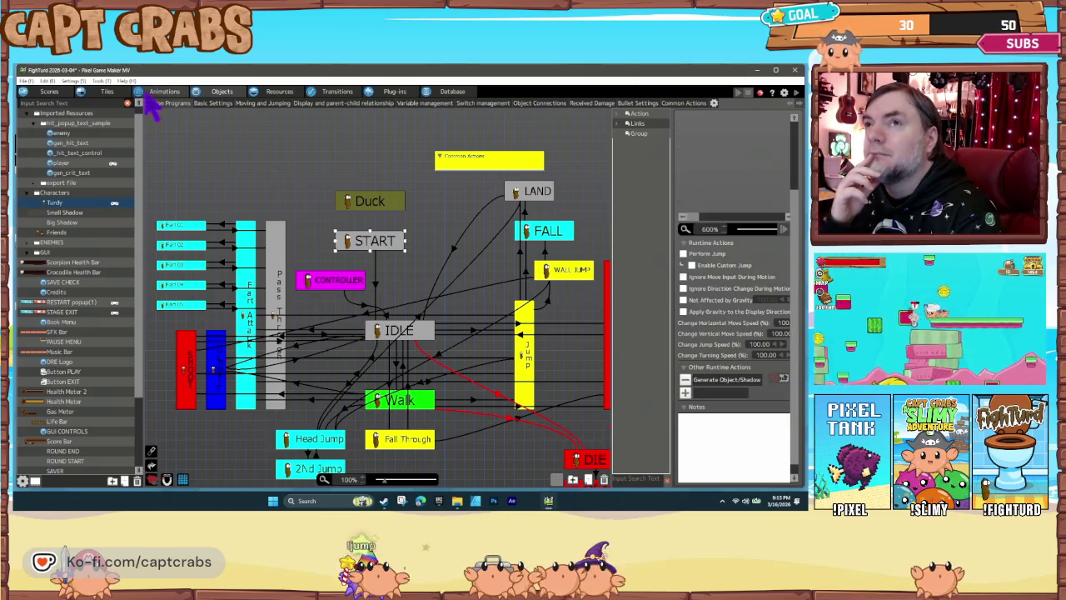
click(49, 92)
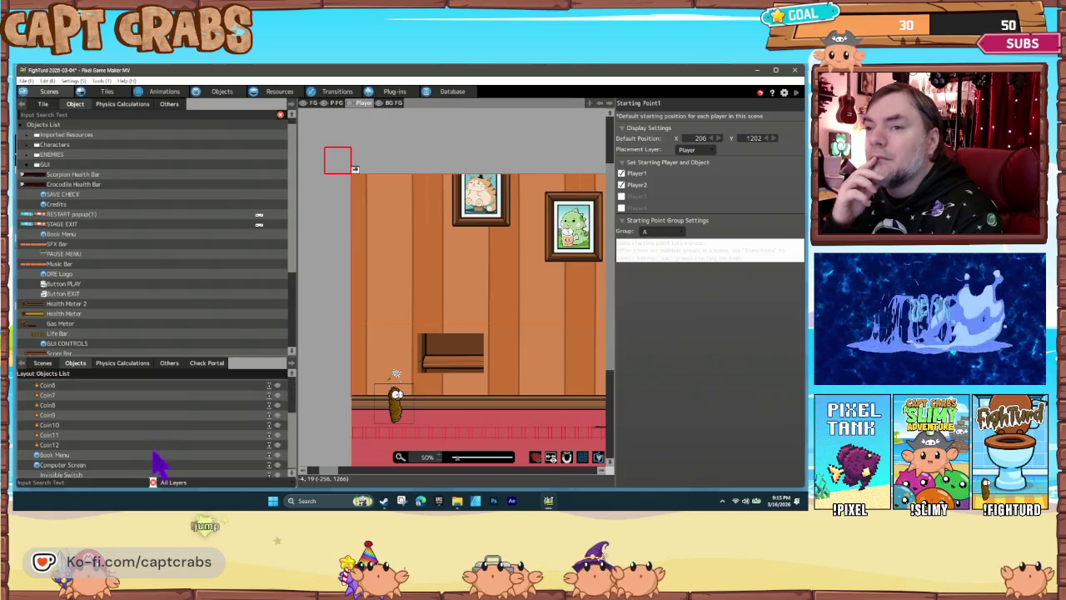
scroll(152, 452, down, 1)
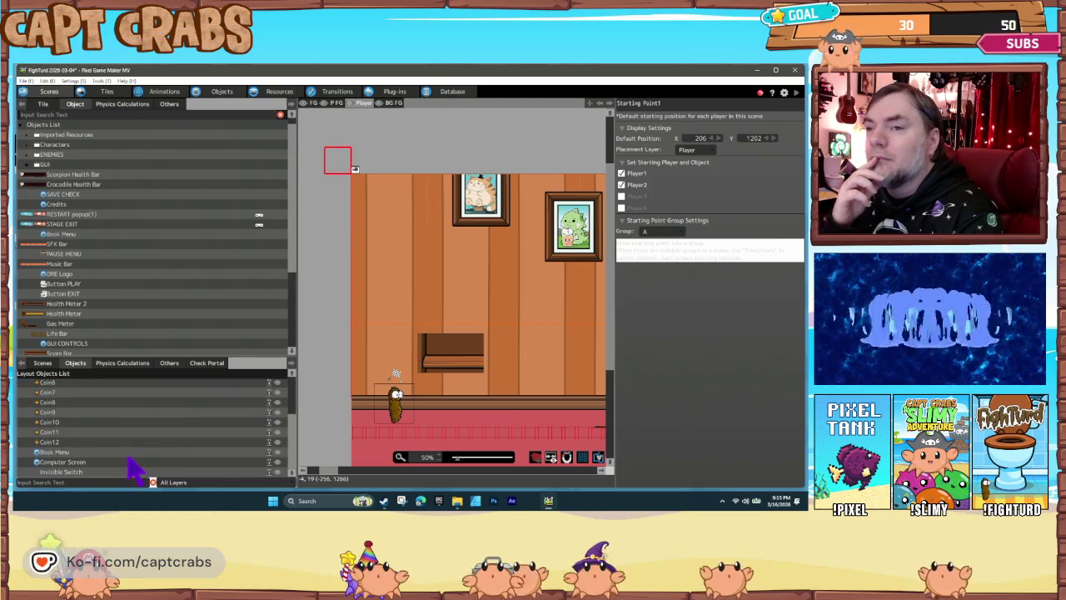
click(131, 460)
shift+click(136, 473)
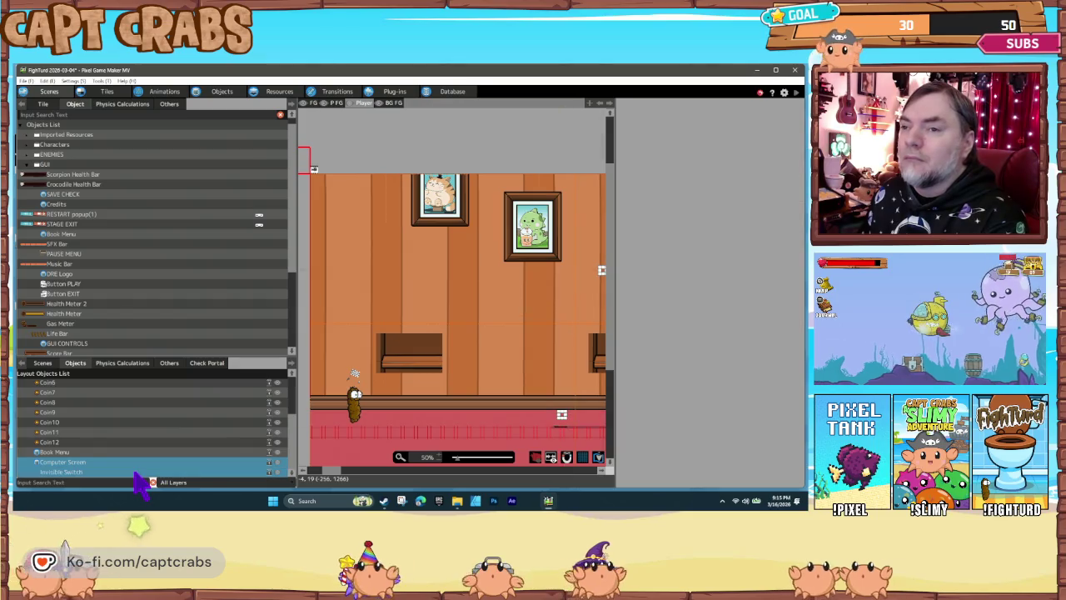
key(Delete)
click(469, 299)
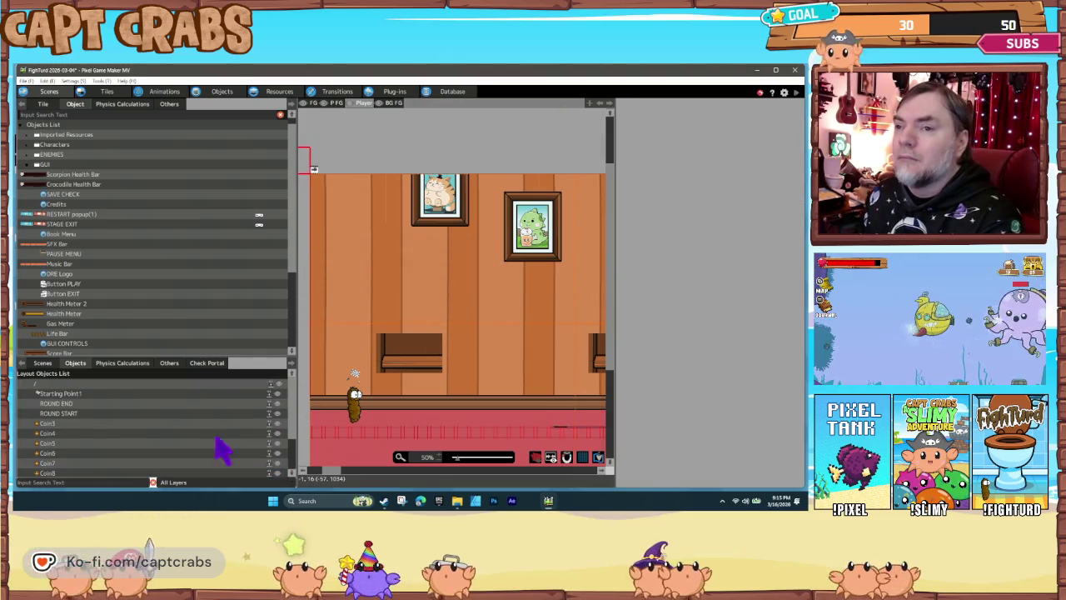
Limit Starting Point1 to Player1, nudge it to X 188, Y 1198, and launch a playtest
click(133, 394)
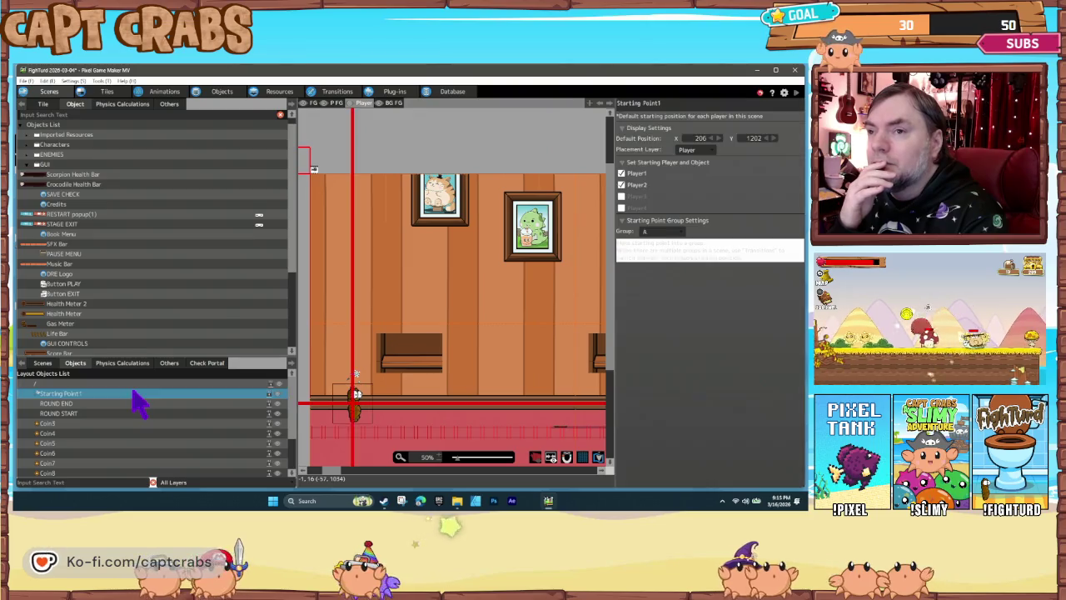
click(621, 184)
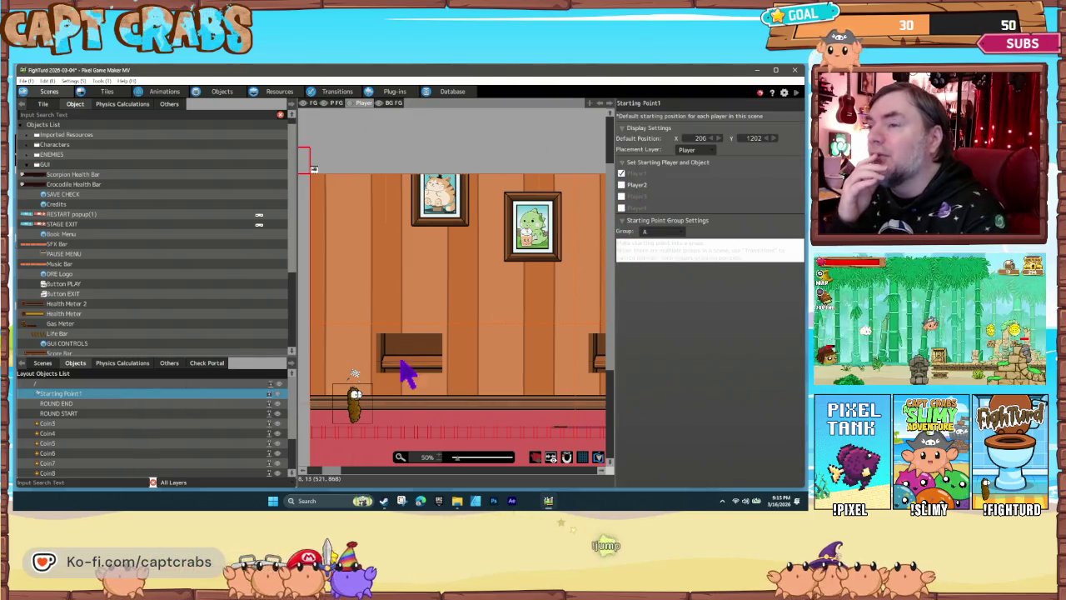
drag(353, 400, 354, 408)
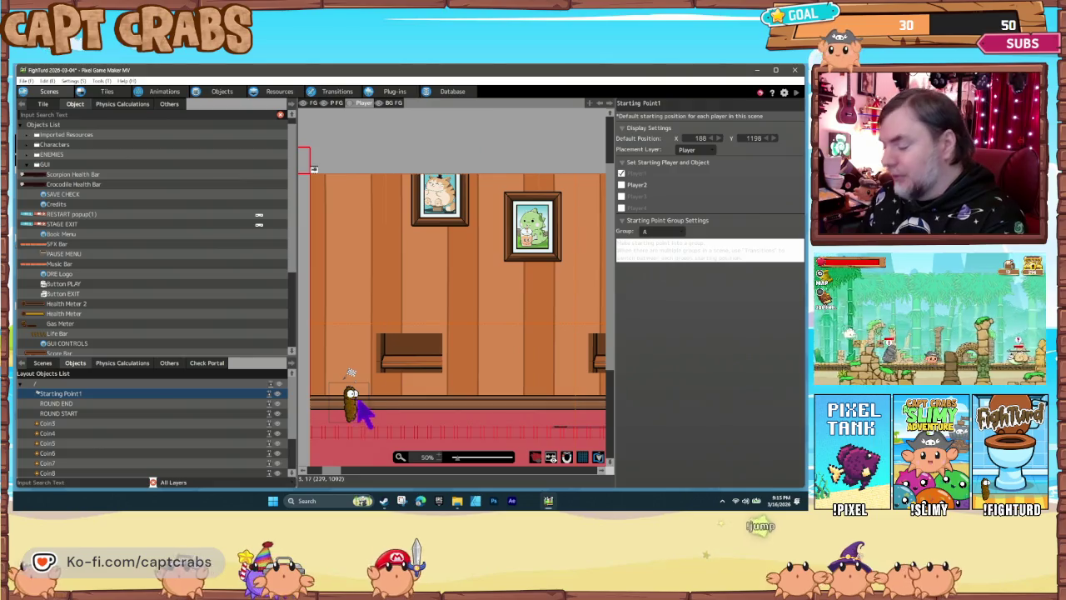
key(F5)
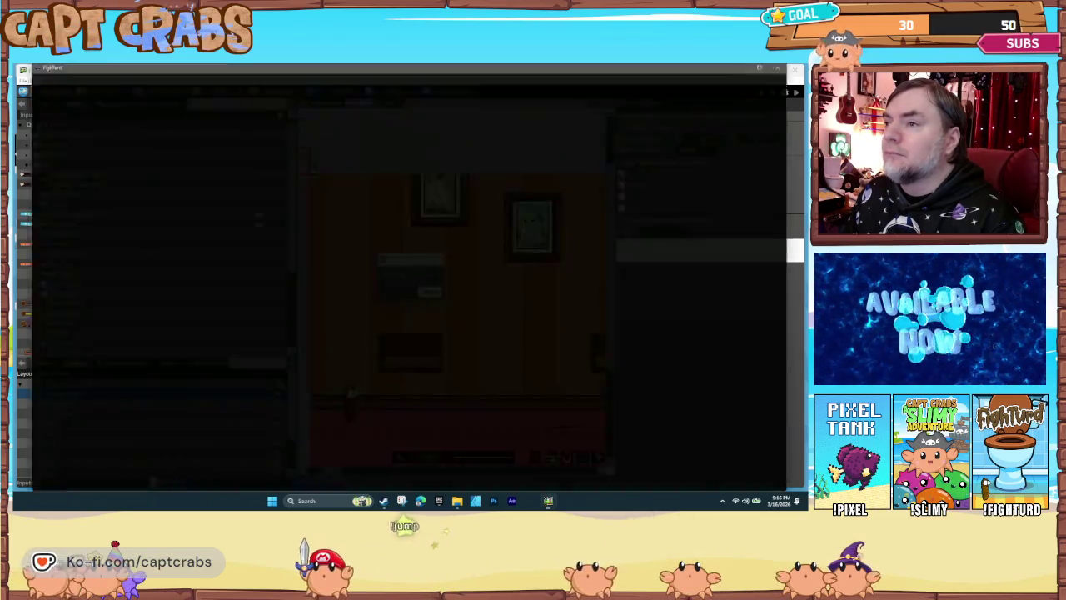
Walk Turdy right and left and jump, then pick Main Menu from the pause menu
key(Right)
key(Left)
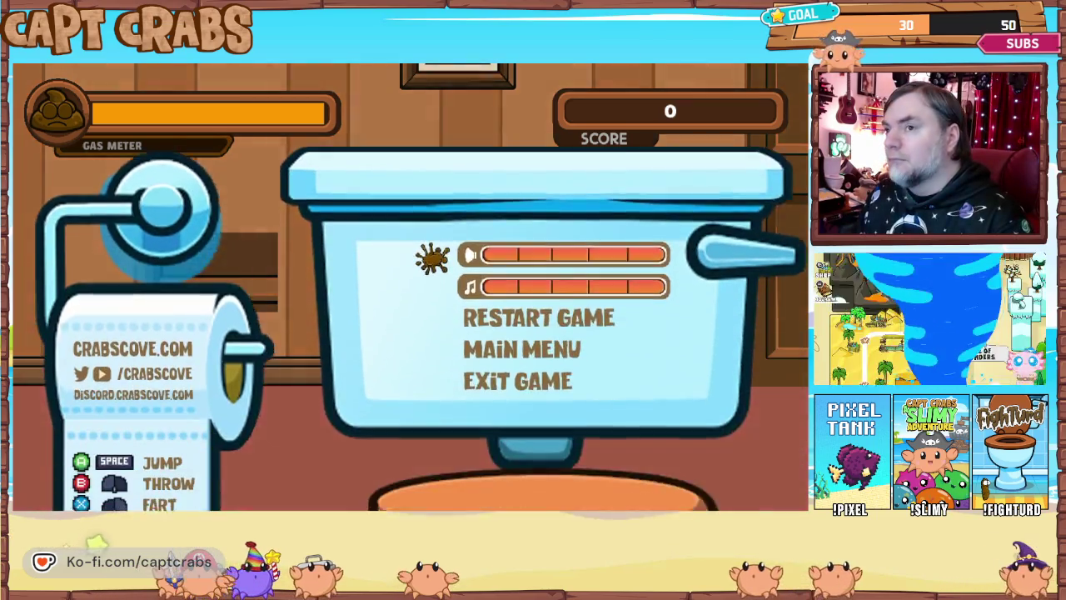
key(Escape)
key(Right)
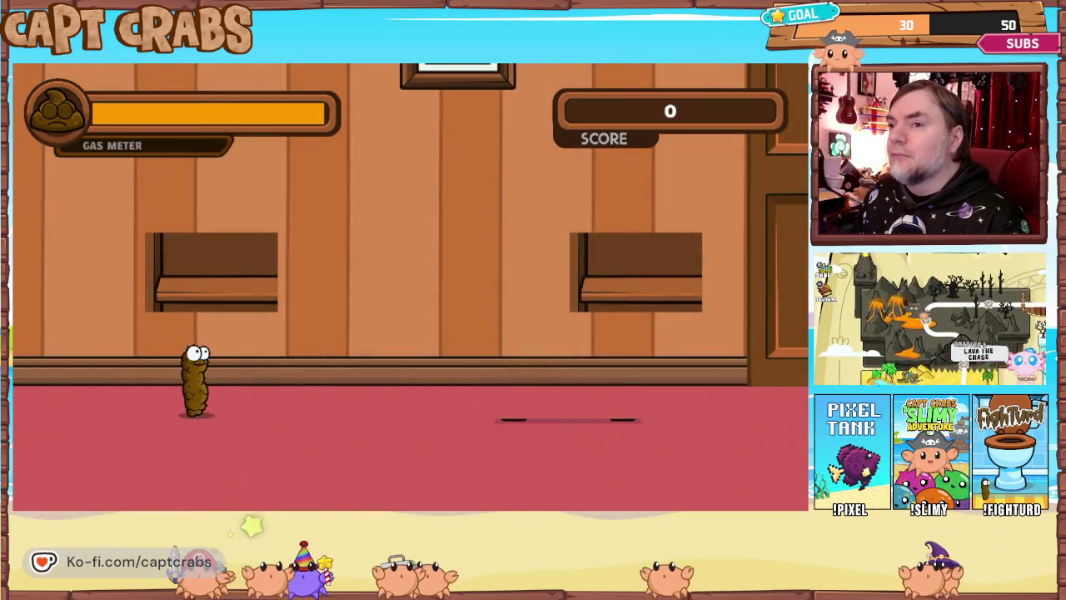
key(Up)
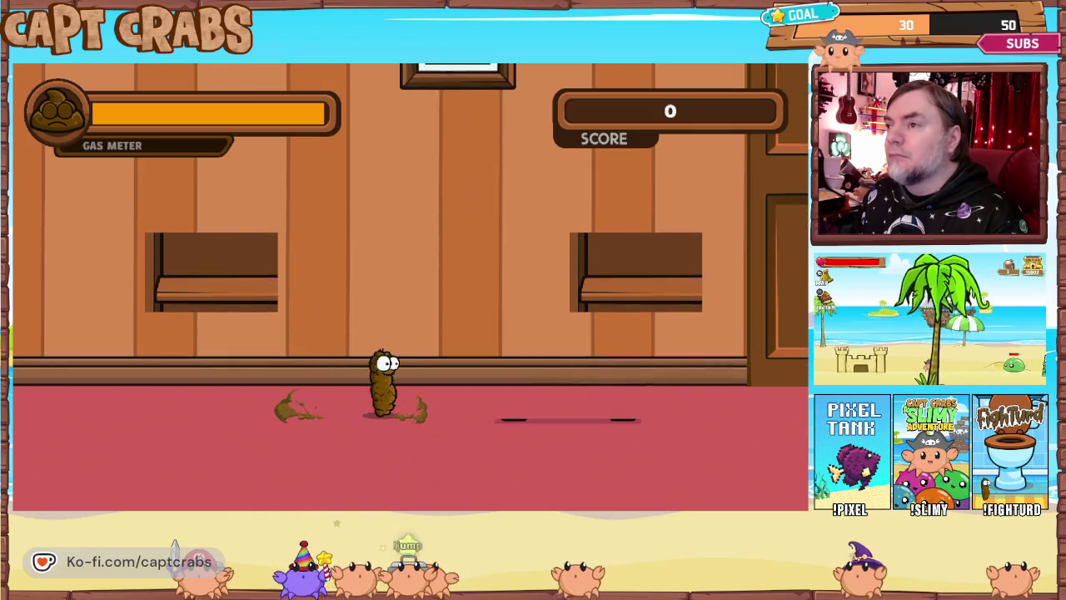
key(r)
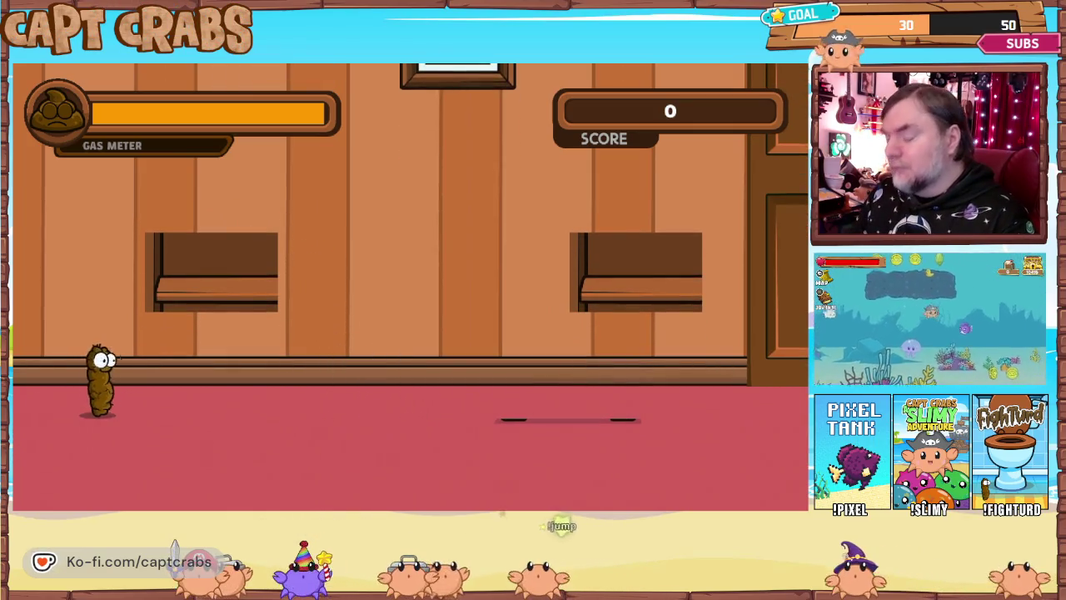
key(Right)
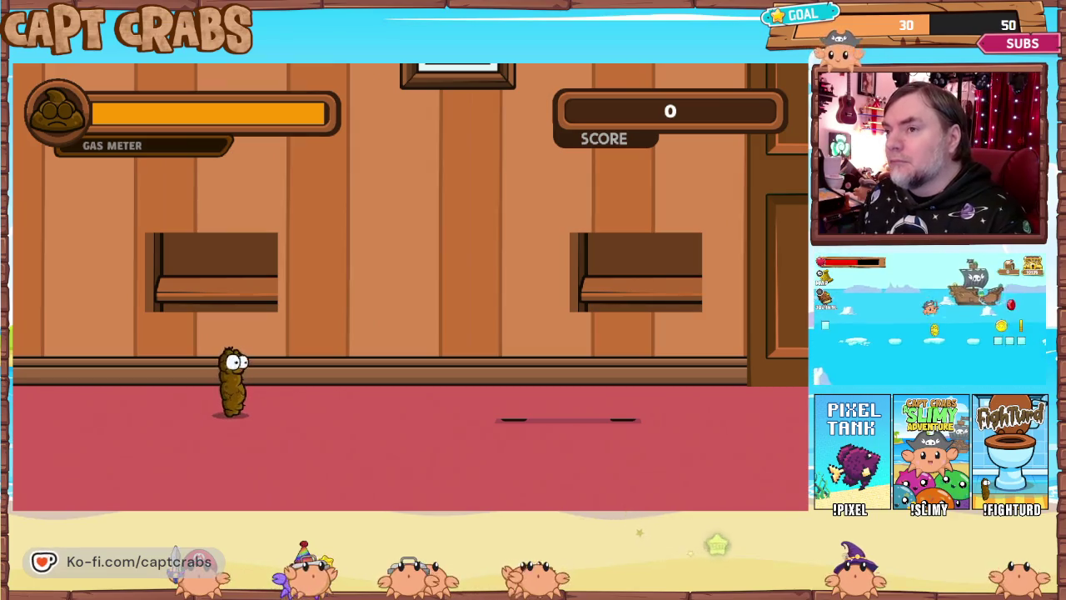
key(Escape)
key(Down)
key(Down)
key(Down)
key(Return)
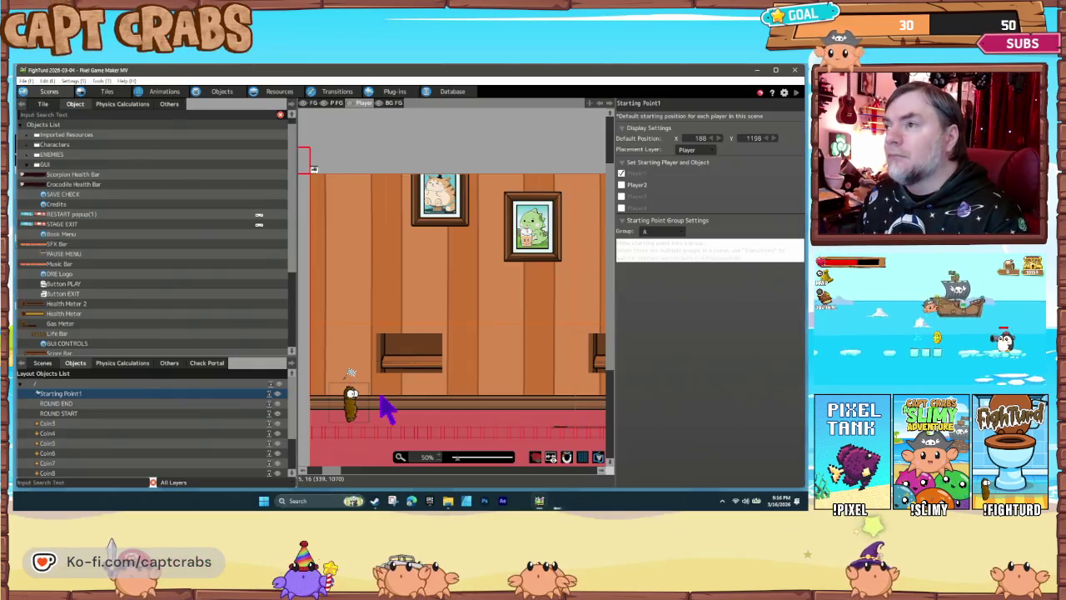